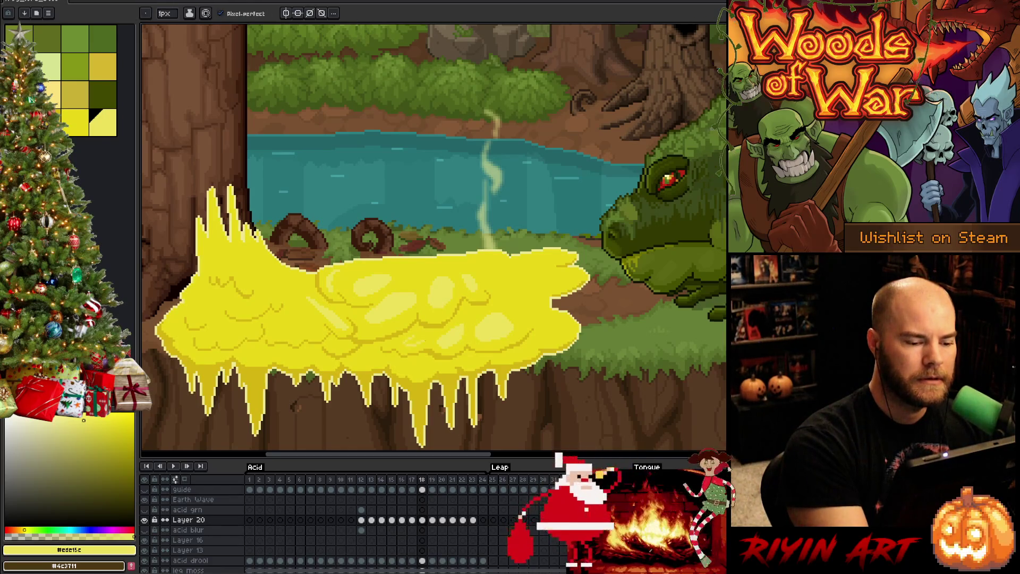
Alternate Paint Bucket and Pencil on the acid cloud's highlights, then sample a colour from the canvas.
{"action": "key", "text": "g"}
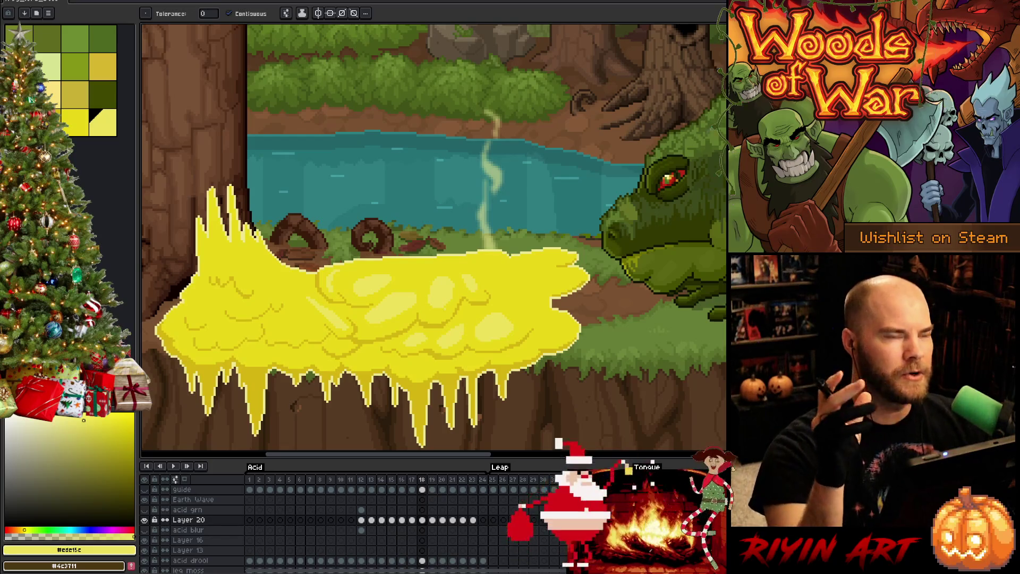
{"action": "key", "text": "b"}
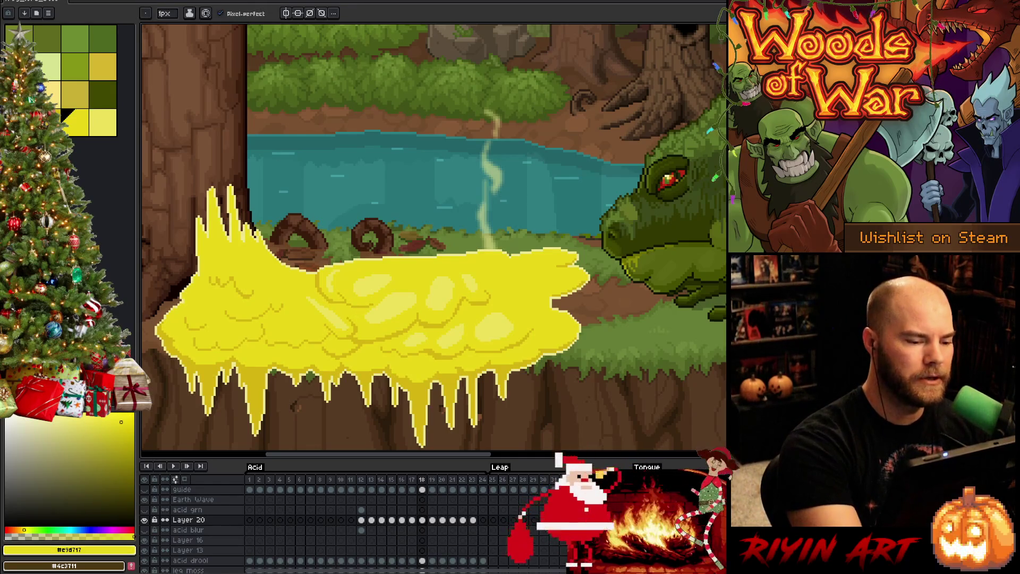
{"action": "key", "text": "alt"}
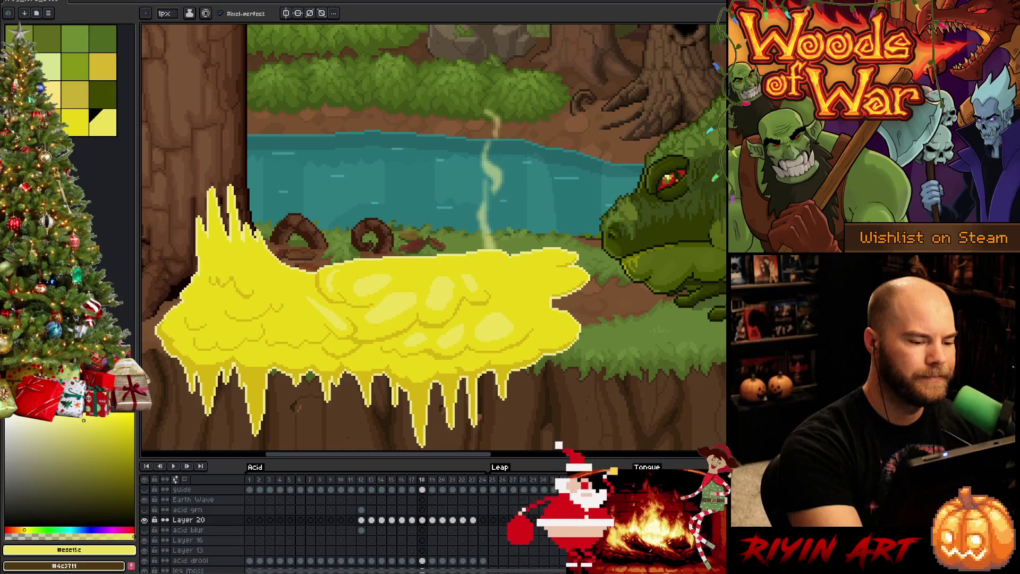
{"action": "key", "text": "alt"}
{"action": "left_click", "coordinate": [414, 280], "text": "alt"}
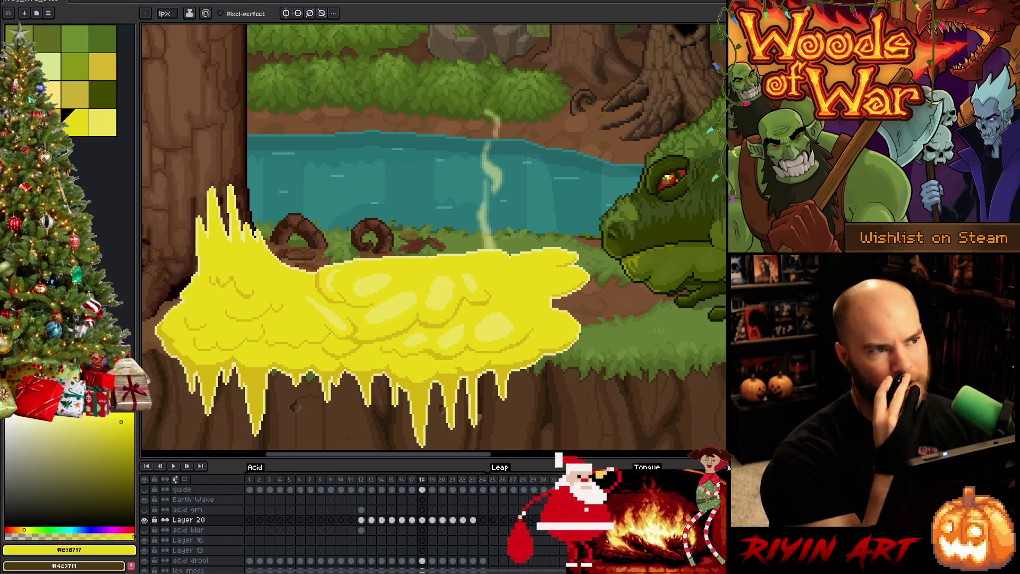
{"action": "left_click", "coordinate": [372, 289], "text": "alt"}
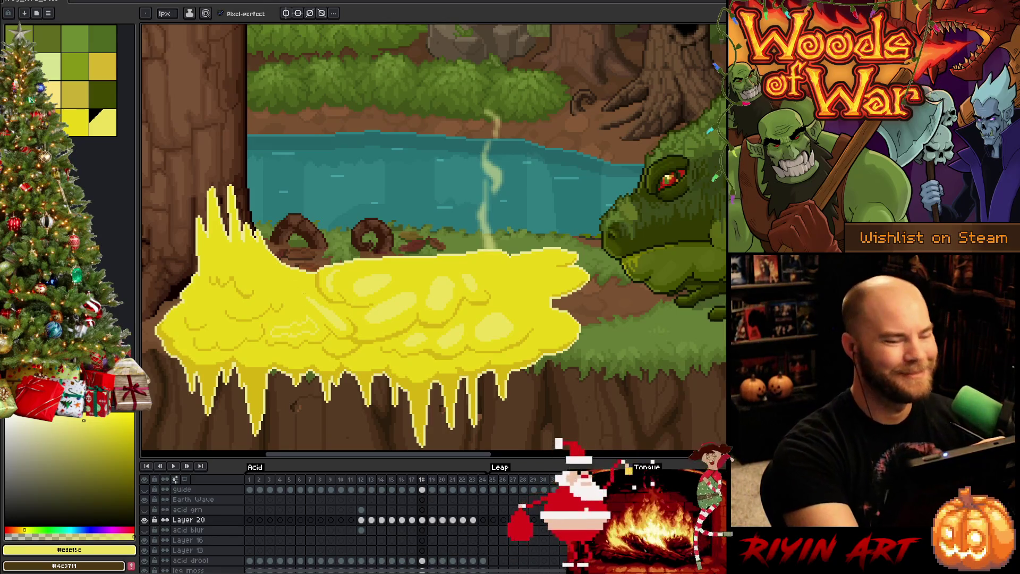
{"action": "key", "text": "g"}
{"action": "key", "text": "b"}
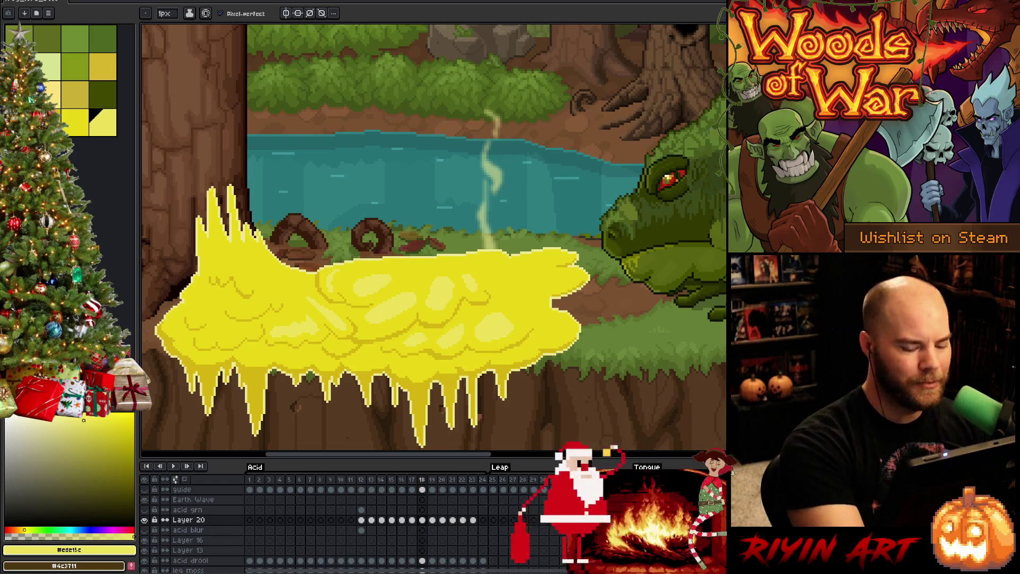
{"action": "key", "text": "Left"}
{"action": "key", "text": "Right"}
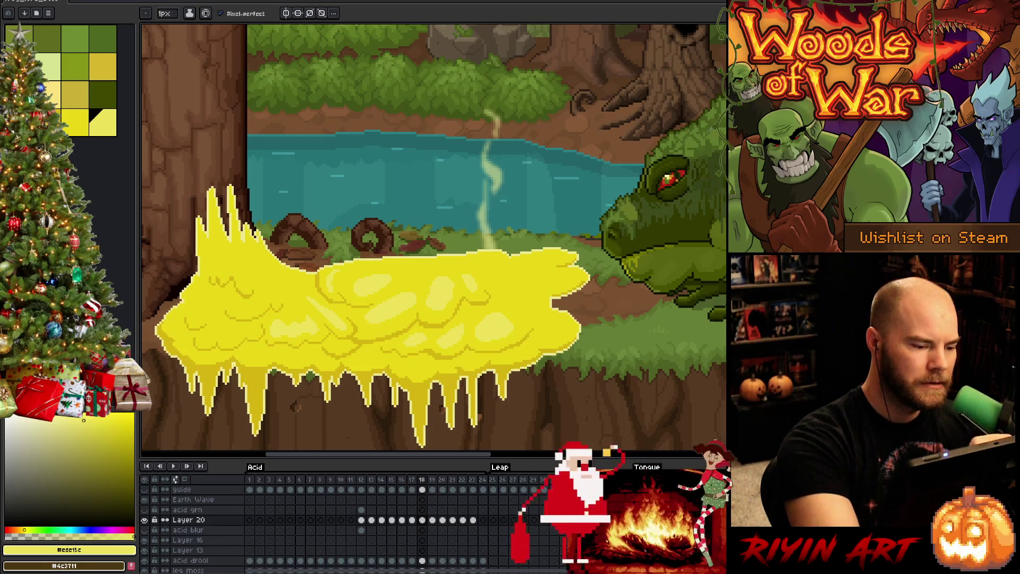
{"action": "key", "text": "g"}
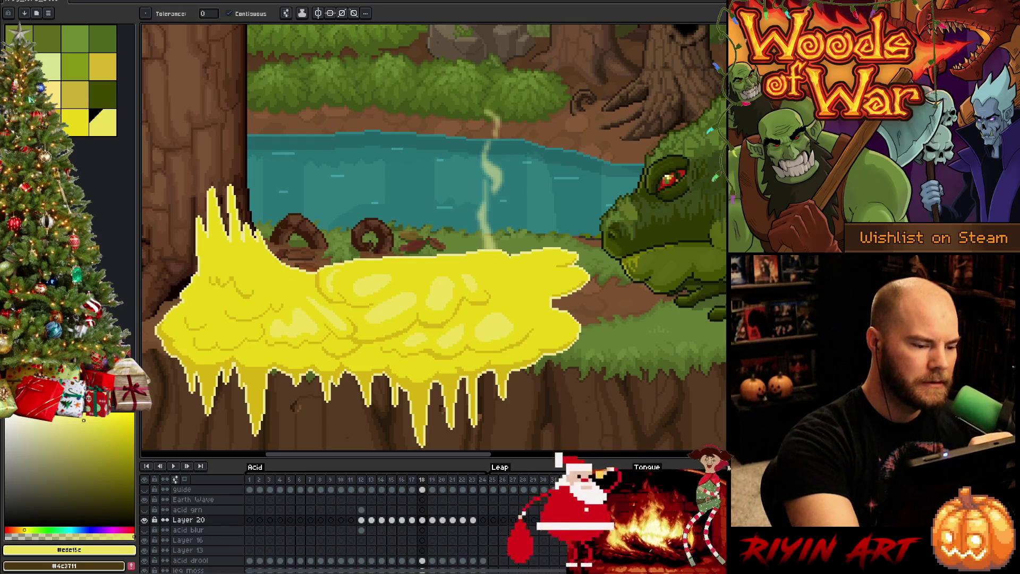
Shade the cloud with the Pencil, swapping between the #e9d717 and #ede15c swatches.
{"action": "key", "text": "b"}
{"action": "left_click", "coordinate": [292, 321], "text": "alt"}
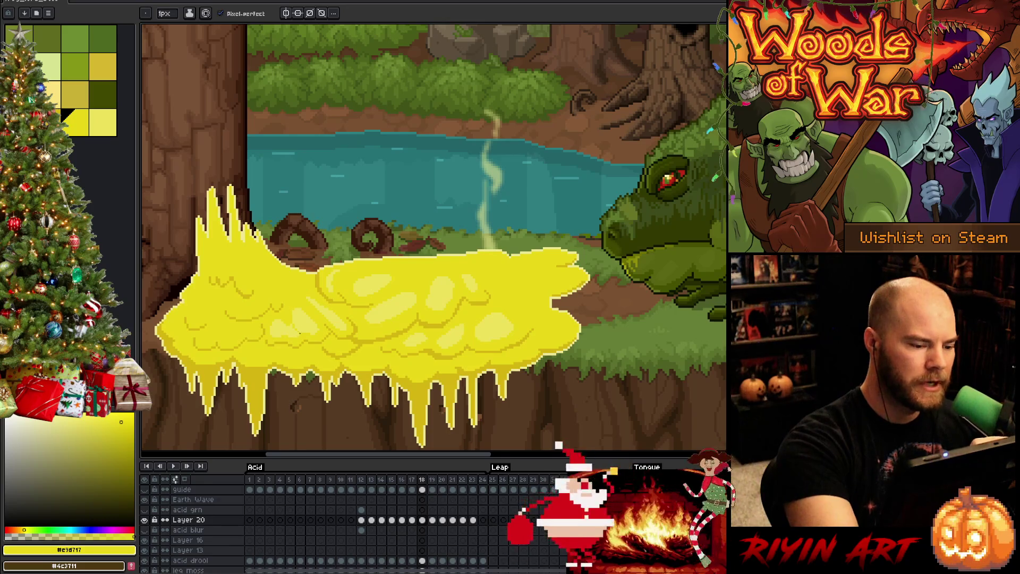
{"action": "left_click", "coordinate": [290, 329], "text": "alt"}
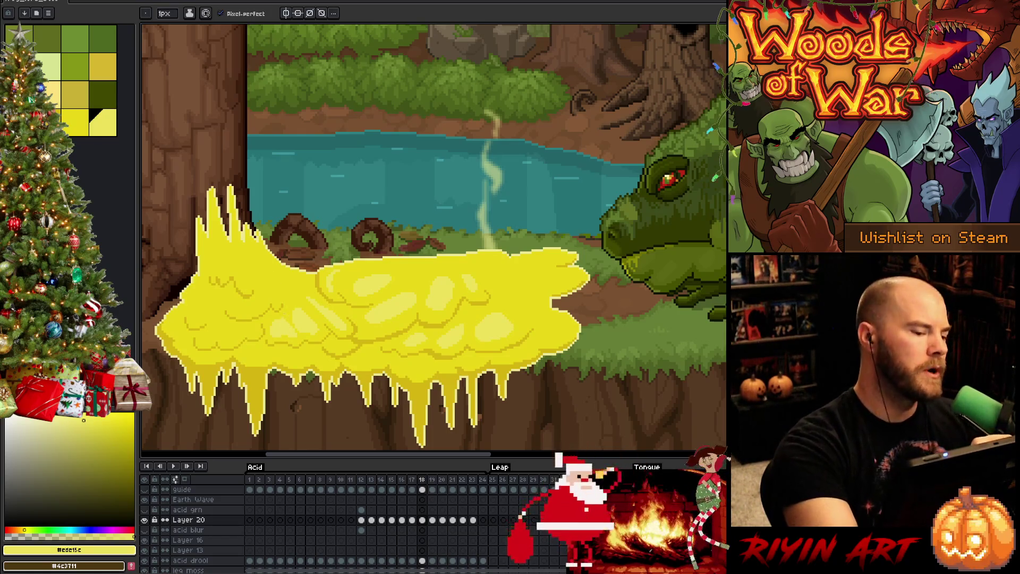
{"action": "left_click", "coordinate": [281, 318], "text": "alt"}
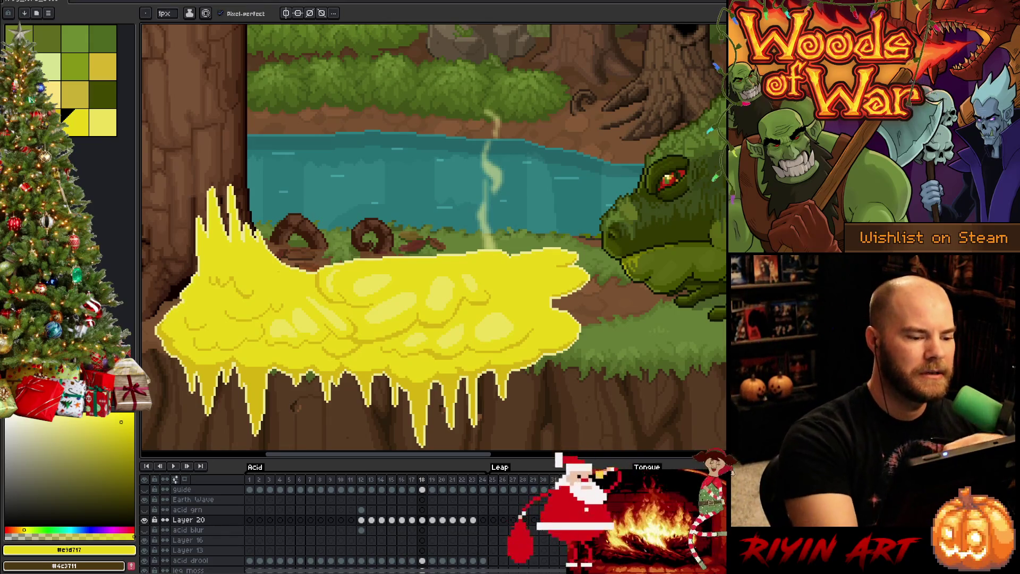
Sample the pale yellow from the cloud, then choose the darker gold #d6b511.
{"action": "key", "text": "i"}
{"action": "left_click", "coordinate": [391, 288]}
{"action": "key", "text": "b"}
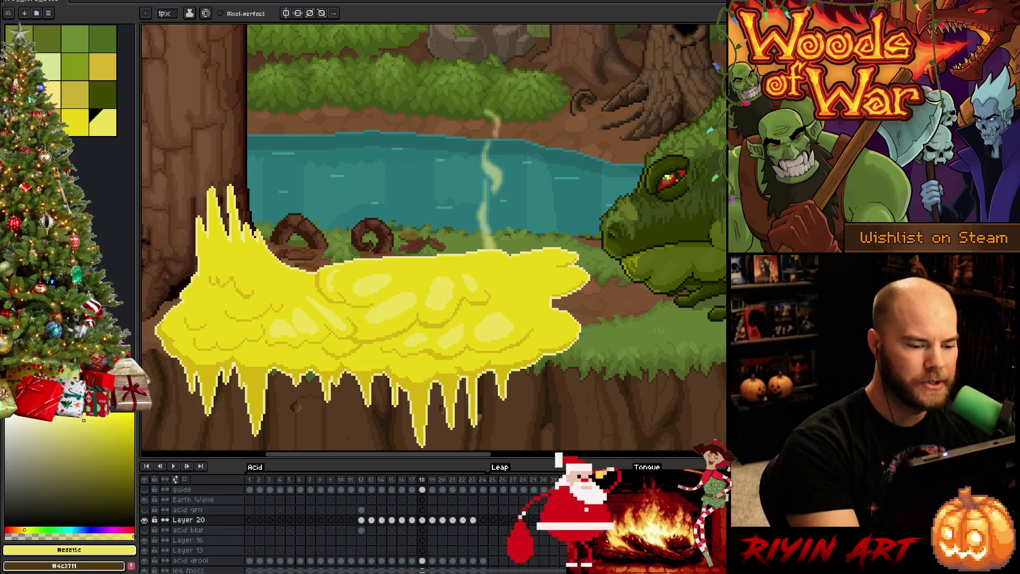
{"action": "left_click", "coordinate": [124, 431]}
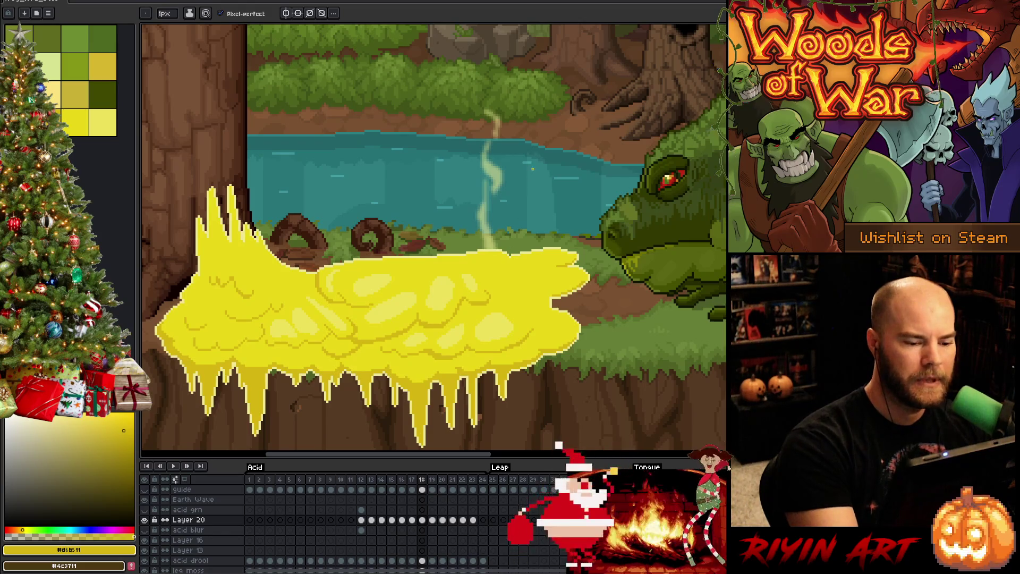
Select the pale yellow #ede15c and draw highlight blobs across the cloud's body.
{"action": "left_click", "coordinate": [103, 122]}
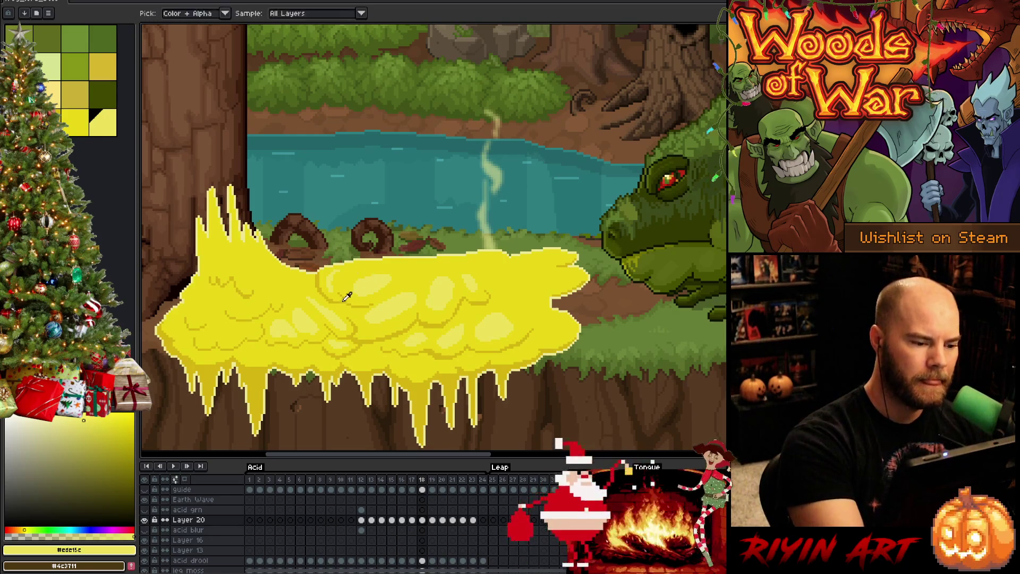
Pick #d6b511, return to #ede15c, and eyedrop from the canvas to extend the bubble highlights leftward.
{"action": "left_click", "coordinate": [124, 431]}
{"action": "left_click", "coordinate": [371, 278], "text": "alt"}
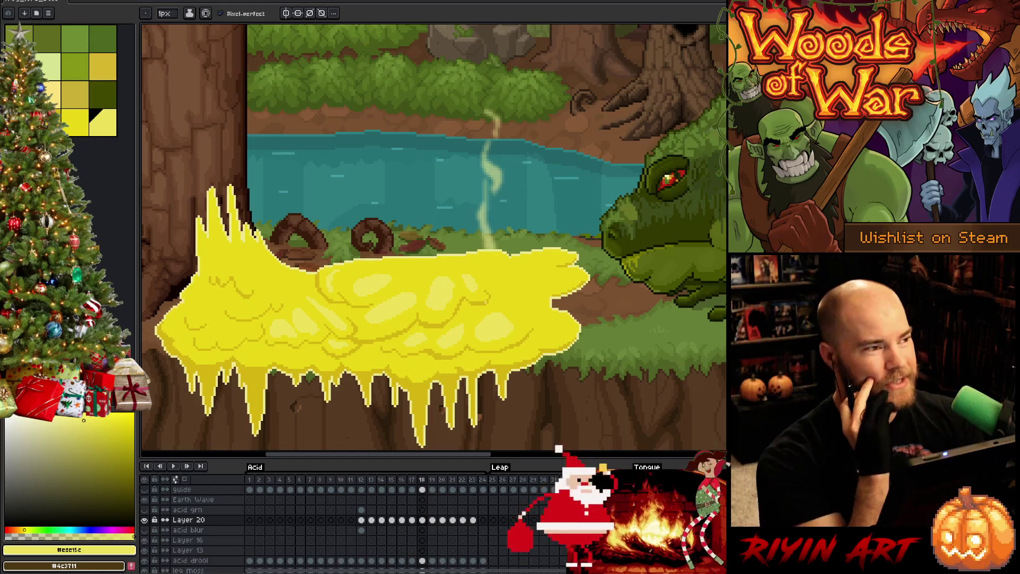
{"action": "key", "text": "alt"}
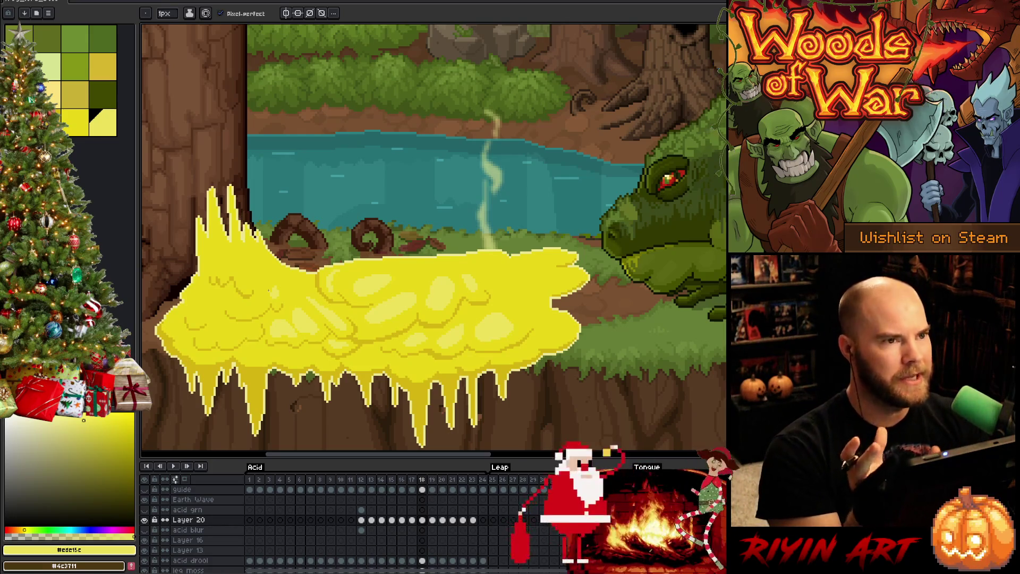
Eyedrop the darker gold #d6b511 from the cloud and return to the Pencil.
{"action": "key", "text": "i"}
{"action": "left_click", "coordinate": [555, 295]}
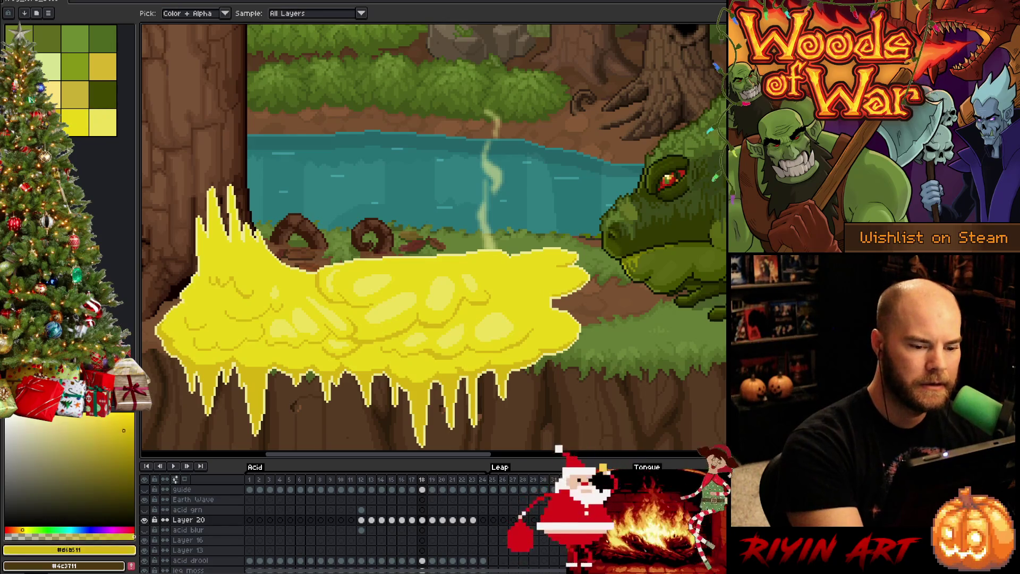
{"action": "key", "text": "b"}
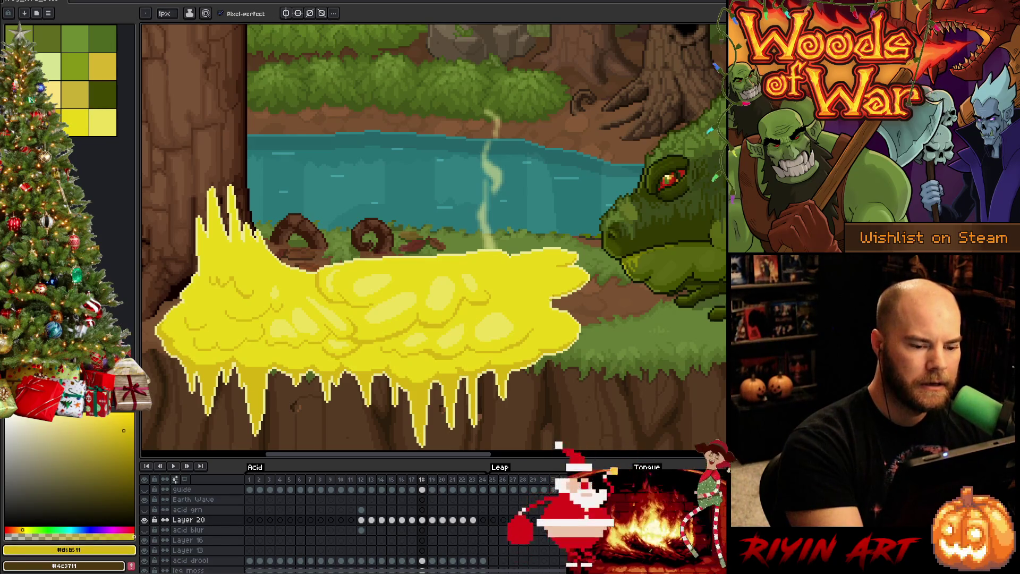
{"action": "key", "text": "i"}
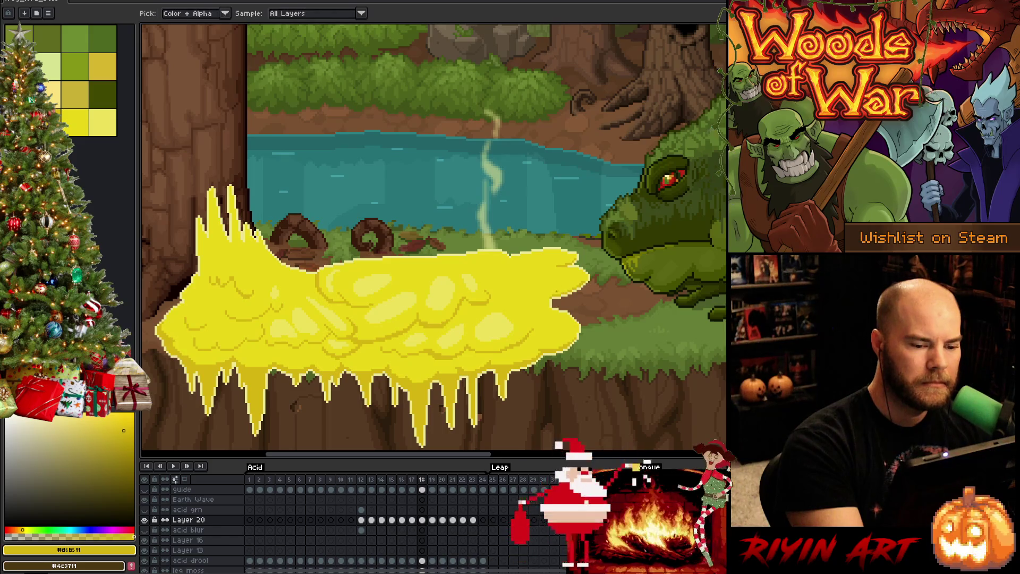
{"action": "key", "text": "b"}
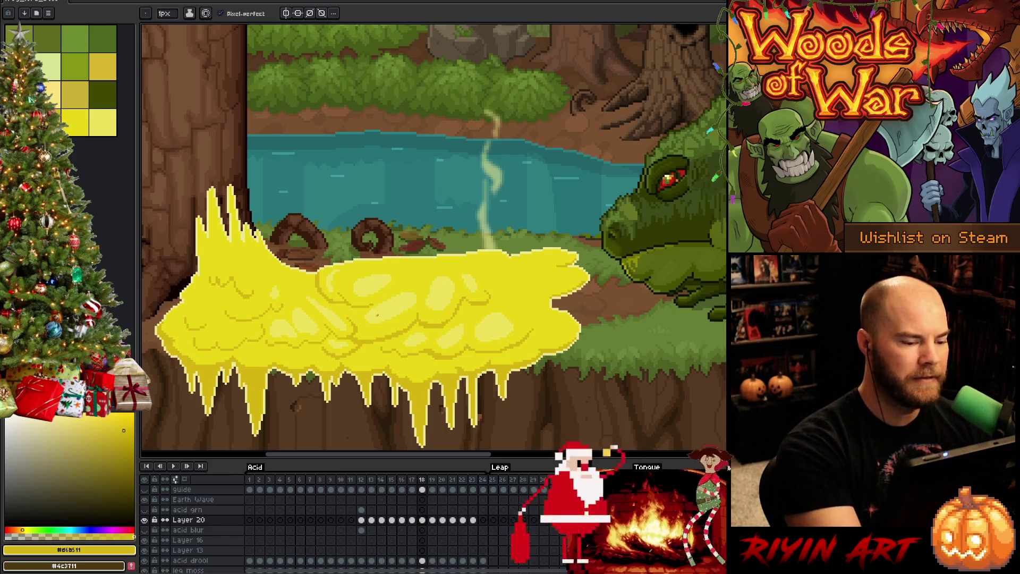
Paint bubble highlights, switching between pale #ede15c and deeper #e9d717.
{"action": "left_click", "coordinate": [377, 315], "text": "alt"}
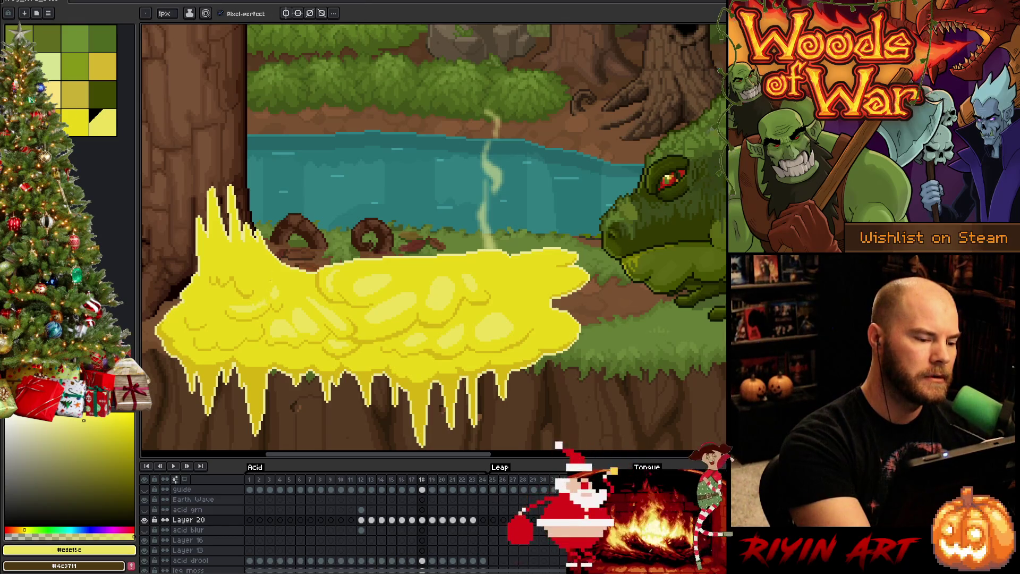
{"action": "left_click", "coordinate": [266, 234], "text": "alt"}
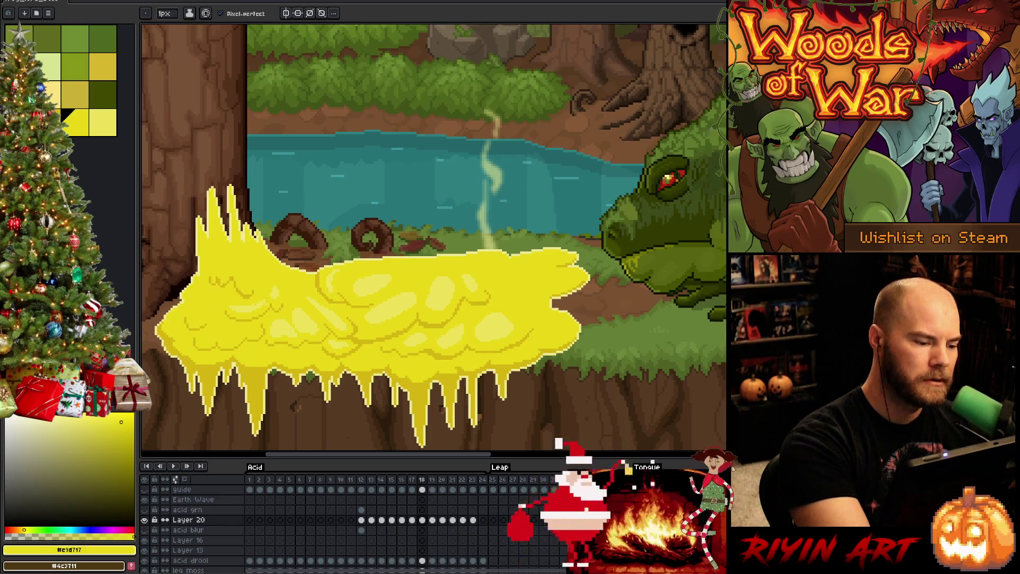
{"action": "left_click", "coordinate": [264, 235], "text": "alt"}
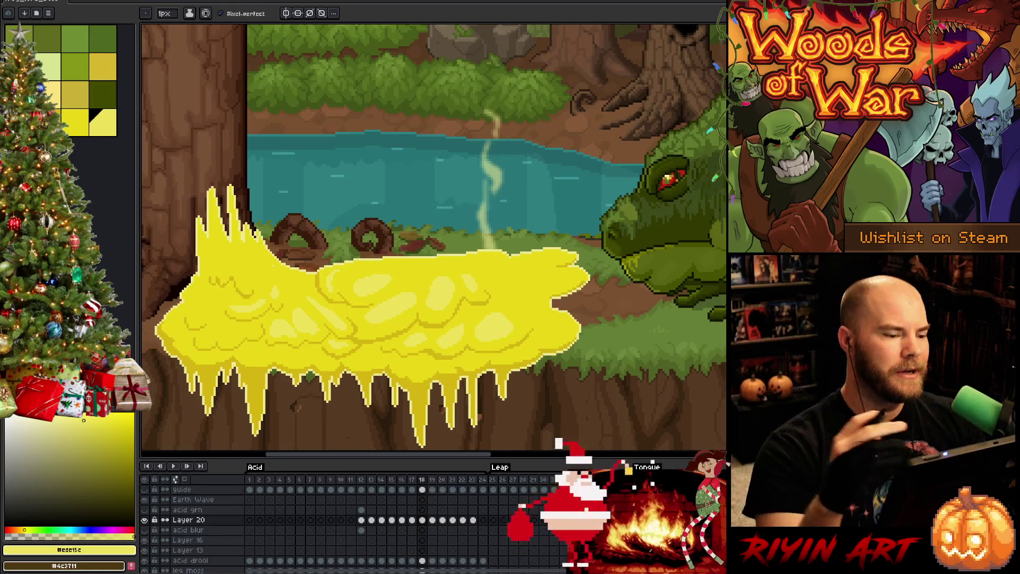
{"action": "key", "text": "i"}
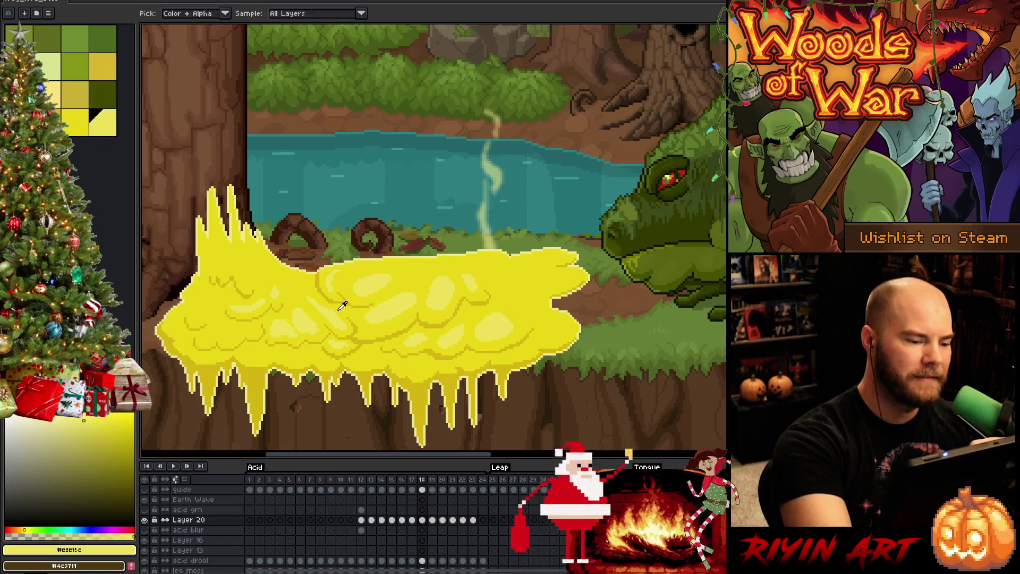
{"action": "key", "text": "b"}
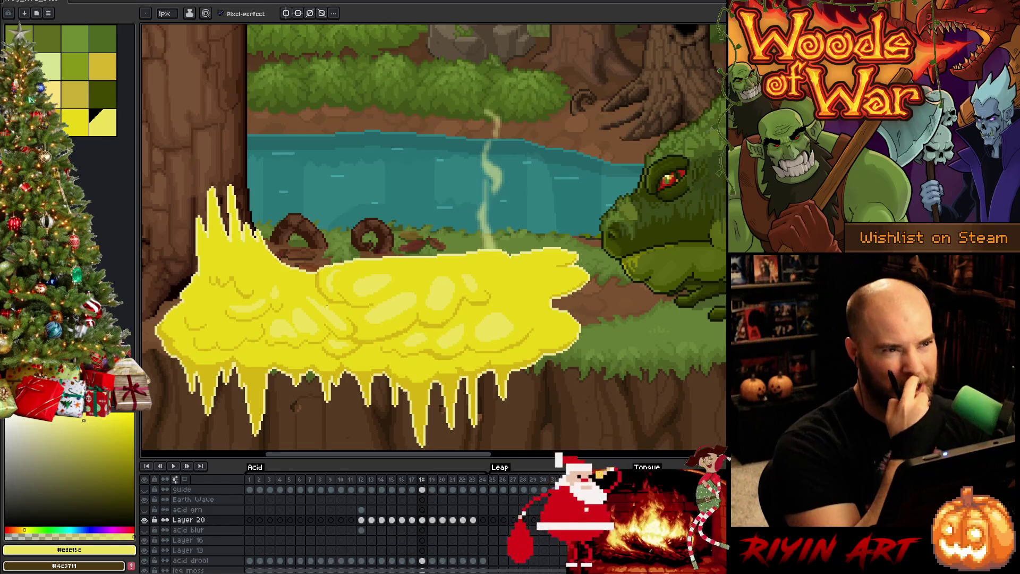
{"action": "key", "text": "i"}
{"action": "key", "text": "b"}
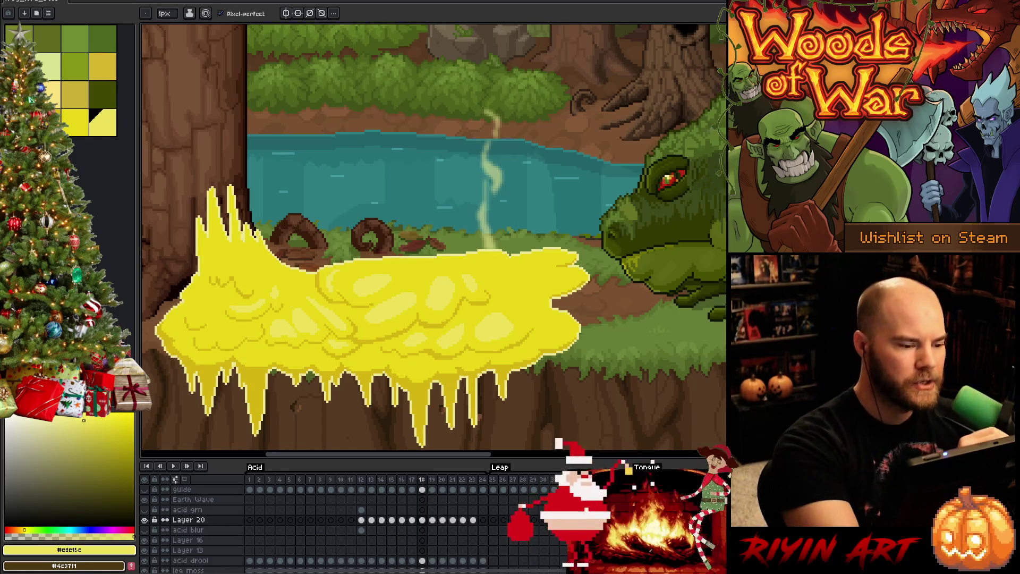
{"action": "key", "text": "alt"}
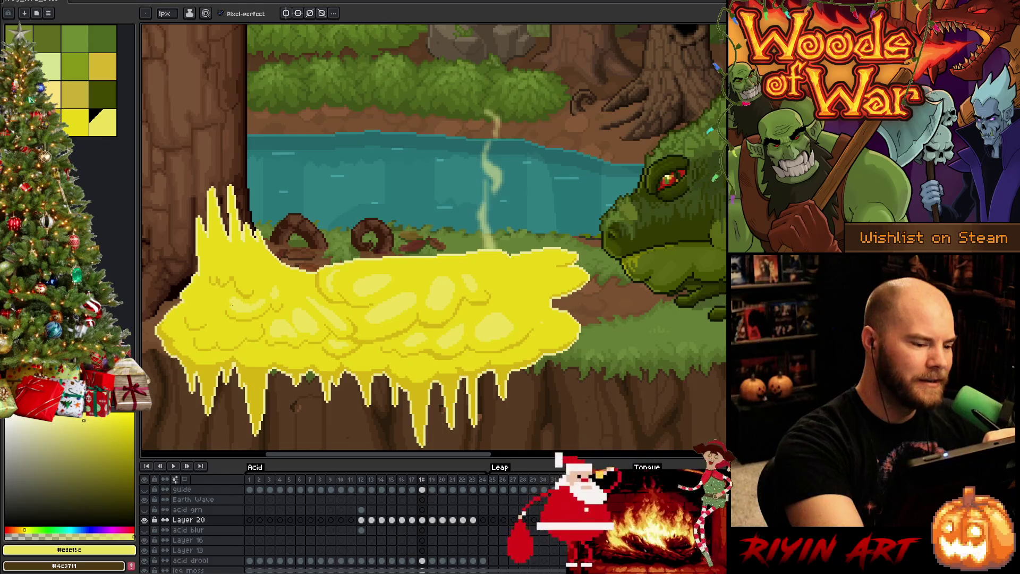
{"action": "key", "text": "bracketleft"}
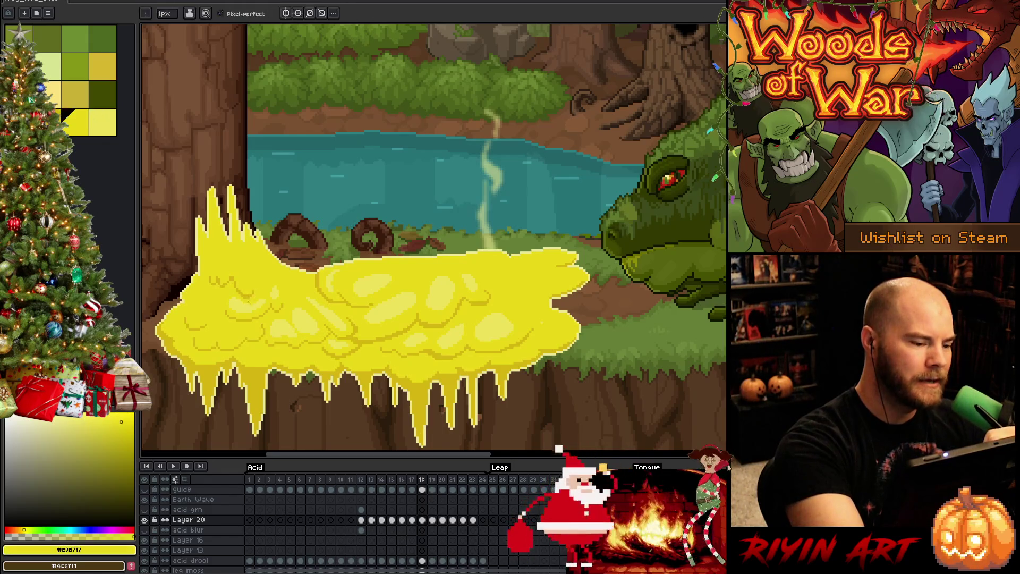
{"action": "key", "text": "bracketright"}
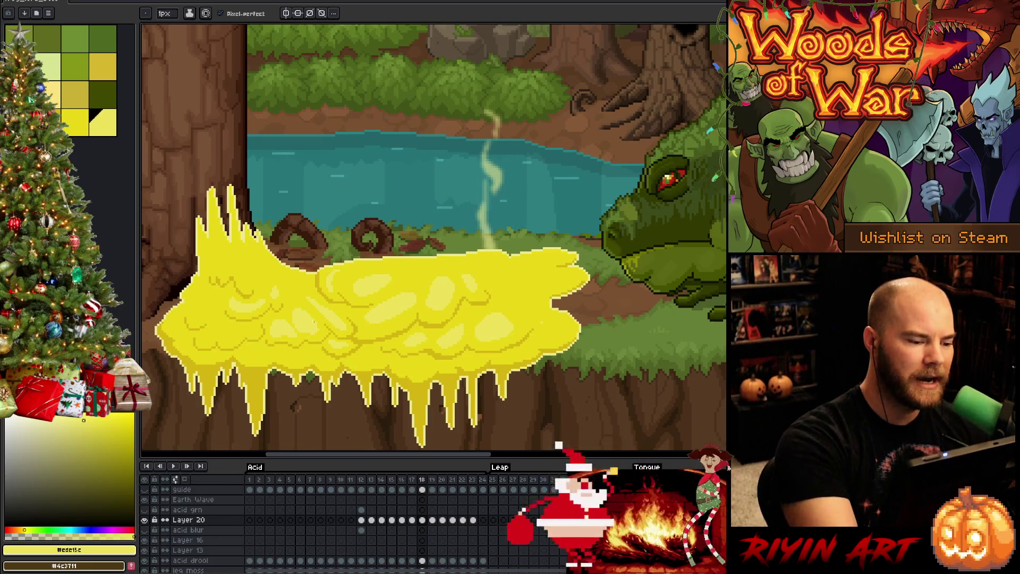
{"action": "left_click", "coordinate": [75, 123]}
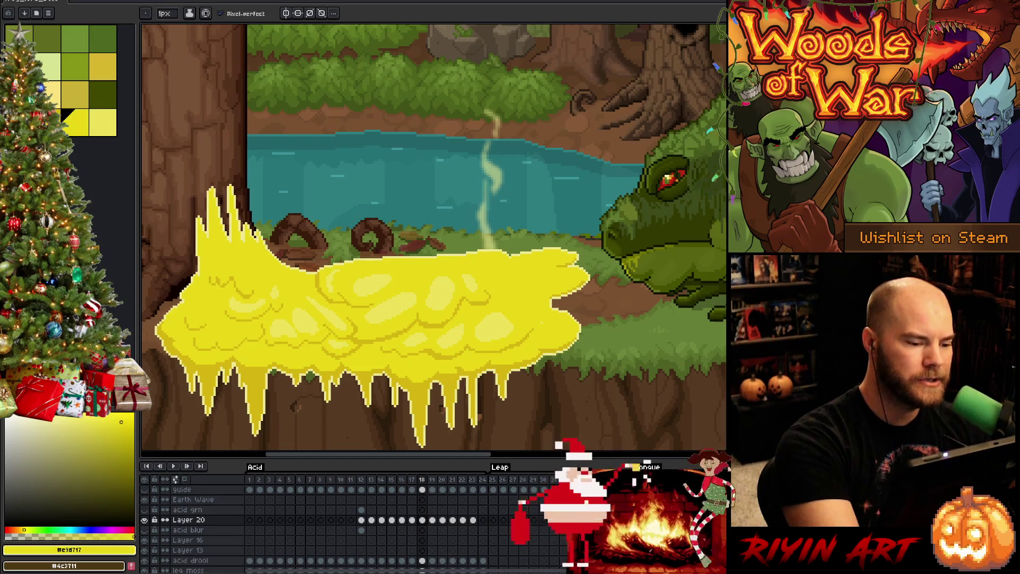
Choose the lighter yellow, compare neighbouring acid frames, then go back to the darker yellow.
{"action": "left_click", "coordinate": [102, 123]}
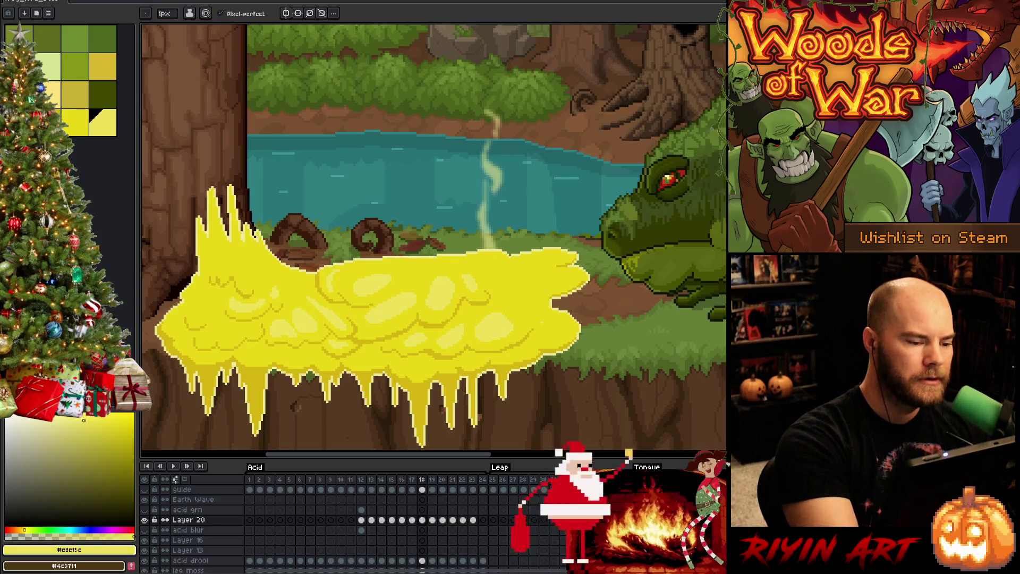
{"action": "key", "text": "Left"}
{"action": "key", "text": "Right"}
{"action": "key", "text": "Left"}
{"action": "key", "text": "Right"}
{"action": "key", "text": "bracketleft"}
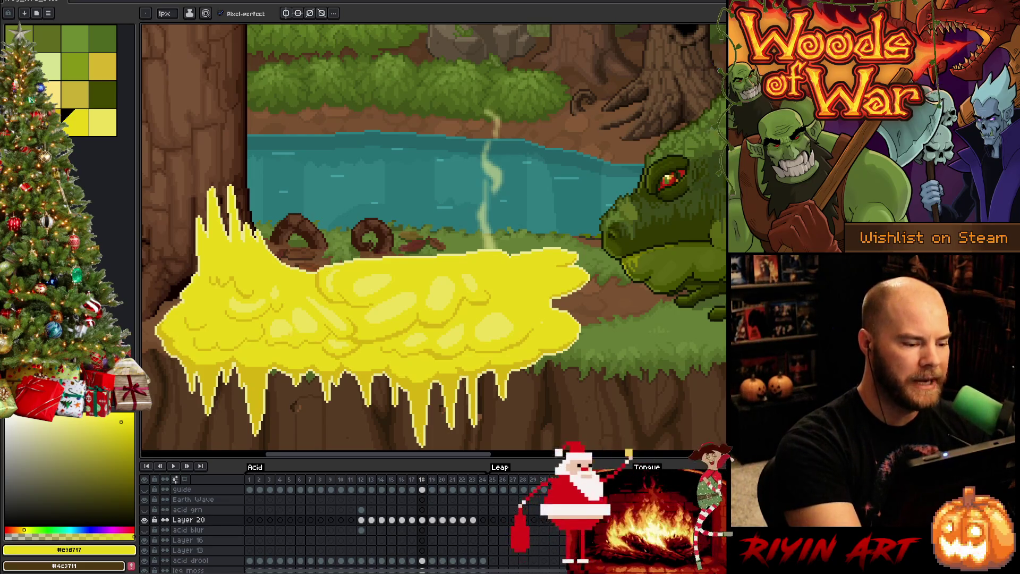
Flip between frames 17 and 18, sample #ede15c from the acid, and switch to Paint Bucket.
{"action": "key", "text": "Left"}
{"action": "key", "text": "Right"}
{"action": "key", "text": "Left"}
{"action": "key", "text": "Right"}
{"action": "key", "text": "Left"}
{"action": "key", "text": "Right"}
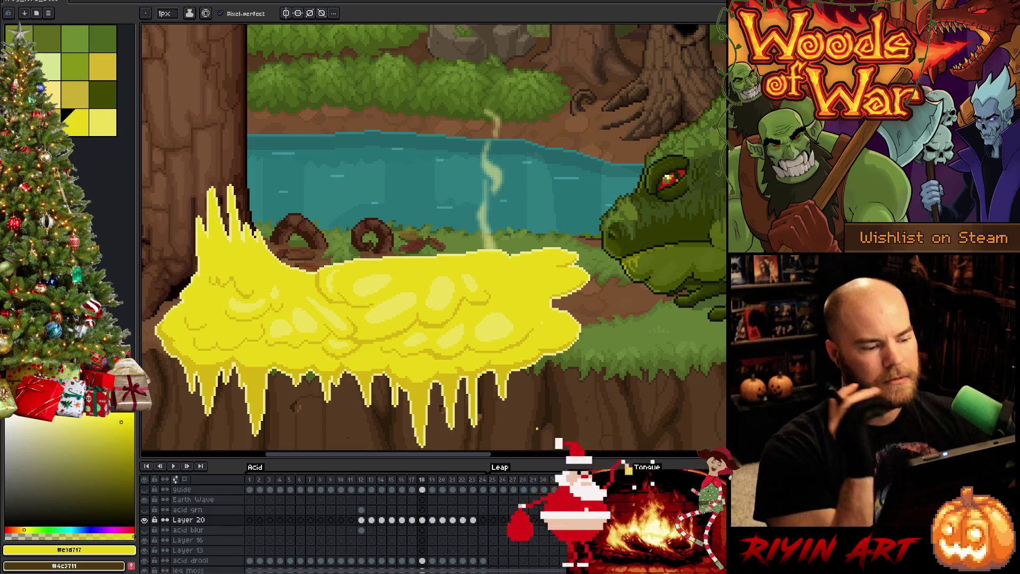
{"action": "left_click", "coordinate": [368, 281], "text": "alt"}
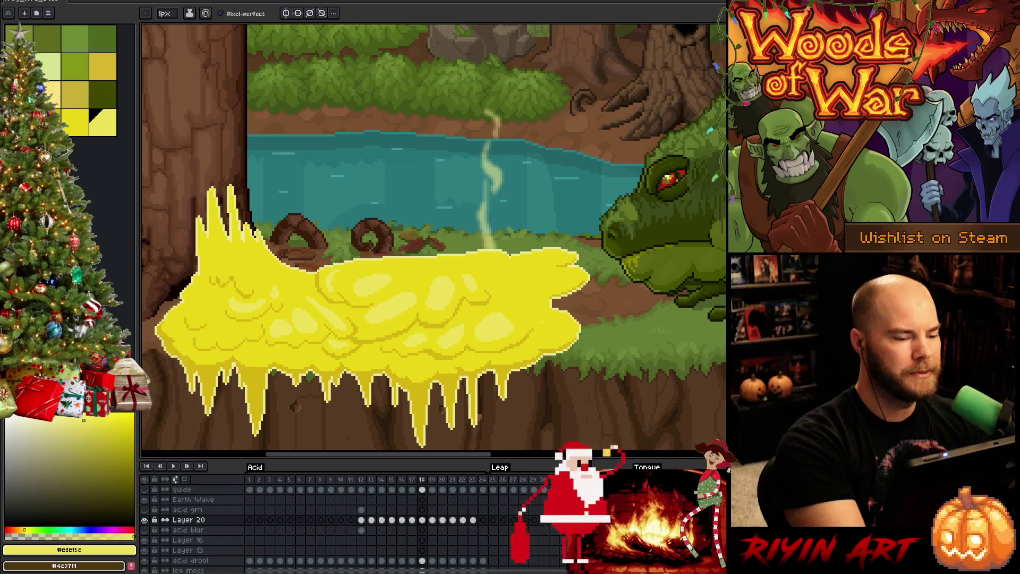
{"action": "key", "text": "g"}
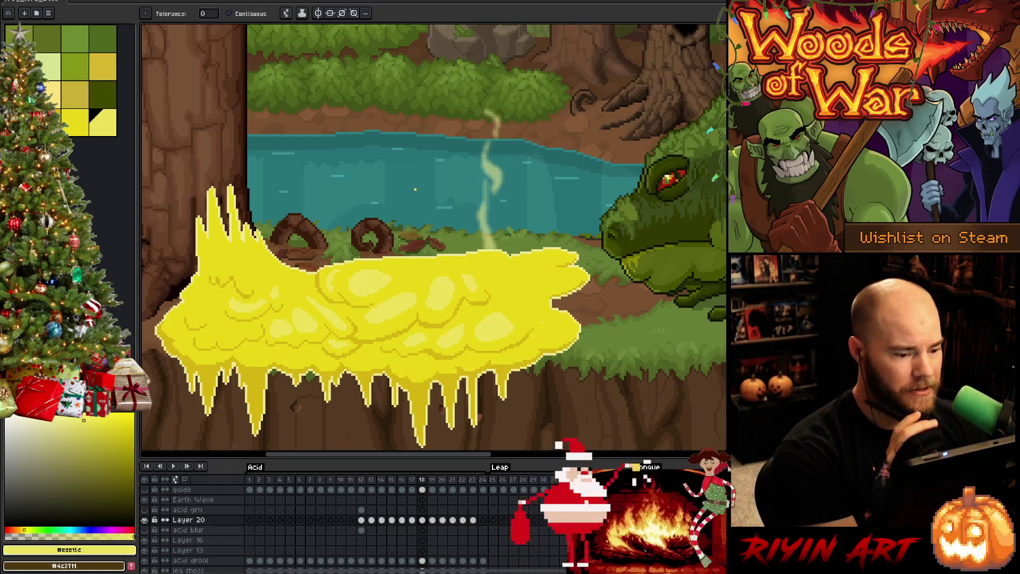
{"action": "key", "text": "b"}
{"action": "key", "text": "g"}
{"action": "key", "text": "b"}
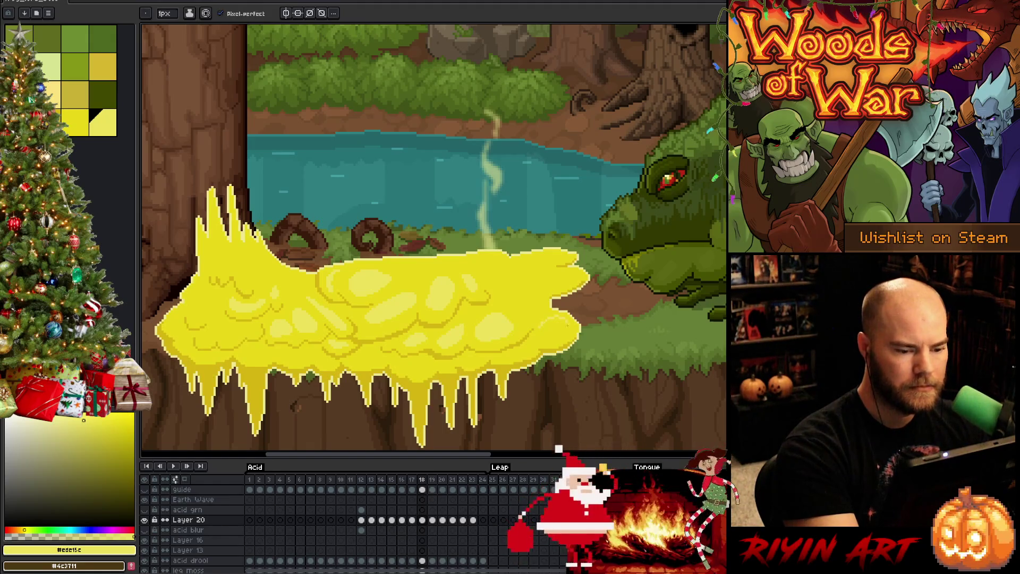
{"action": "key", "text": "g"}
{"action": "key", "text": "b"}
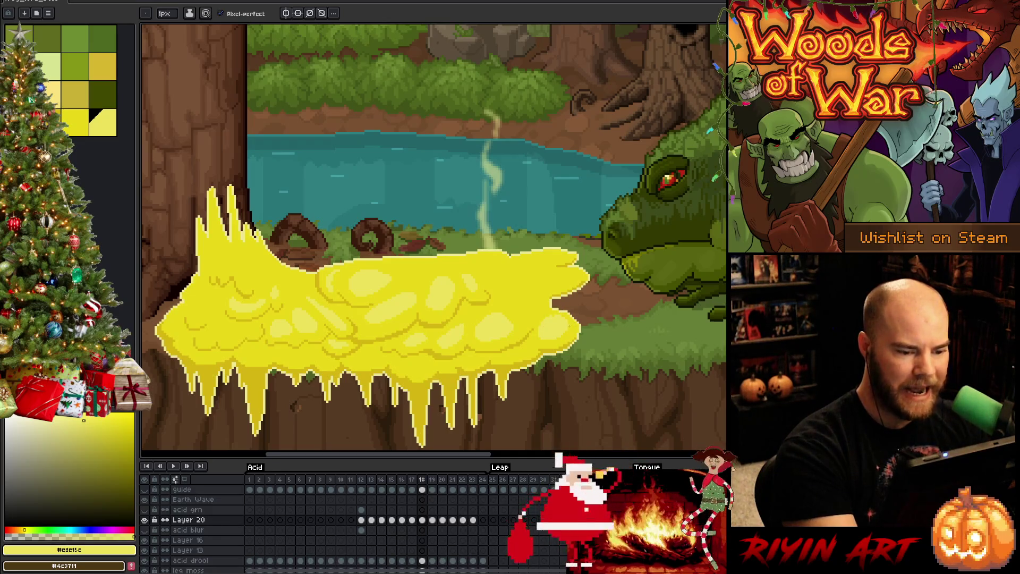
{"action": "key", "text": "bracketleft"}
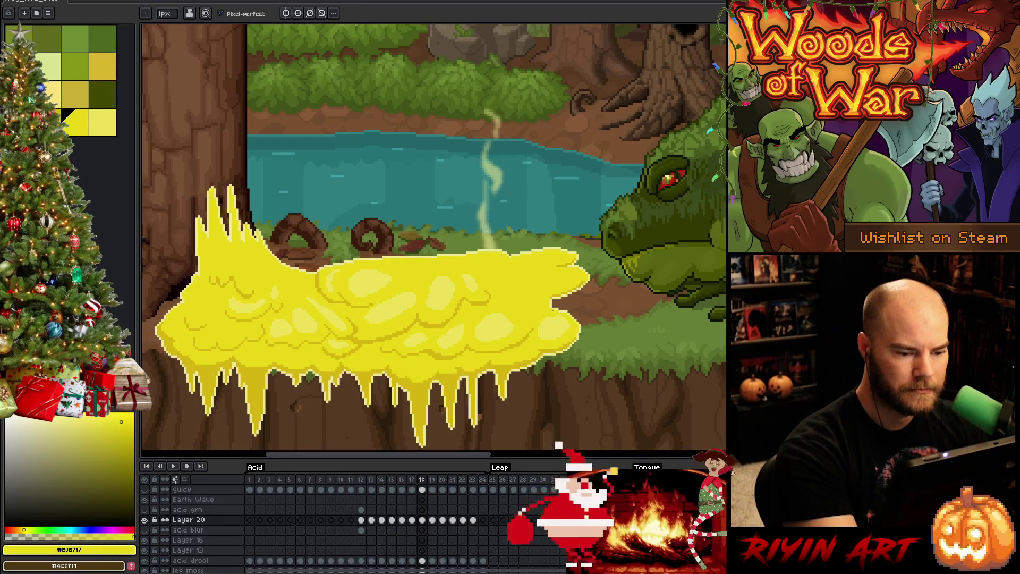
{"action": "key", "text": "bracketright"}
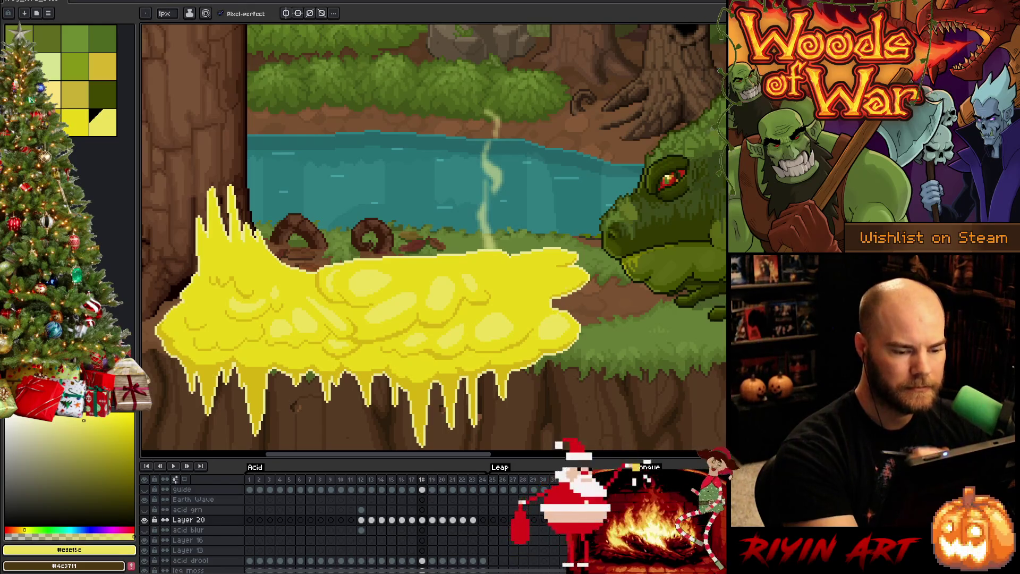
{"action": "key", "text": "alt"}
{"action": "left_click", "coordinate": [574, 331]}
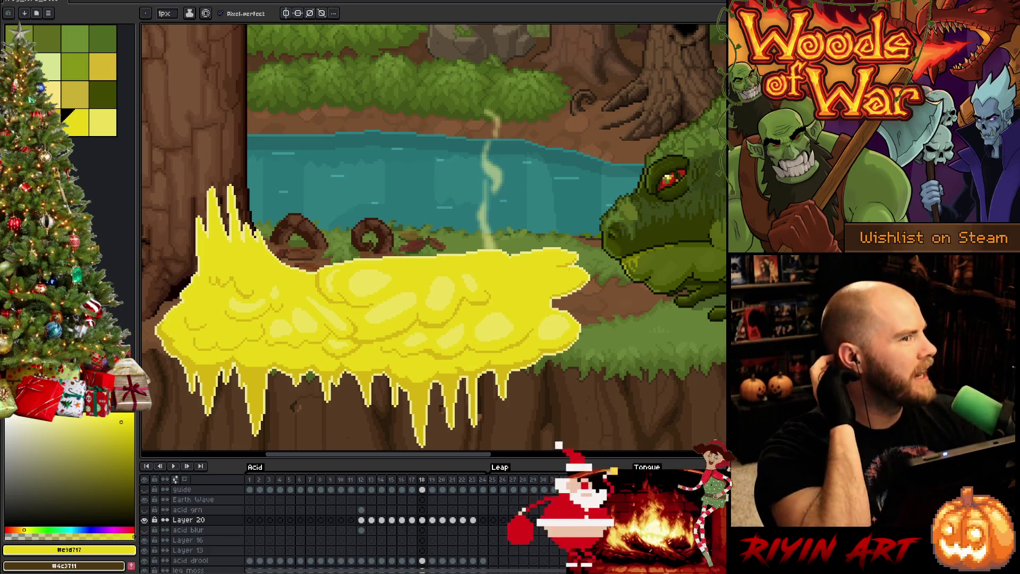
{"action": "left_click", "coordinate": [560, 325]}
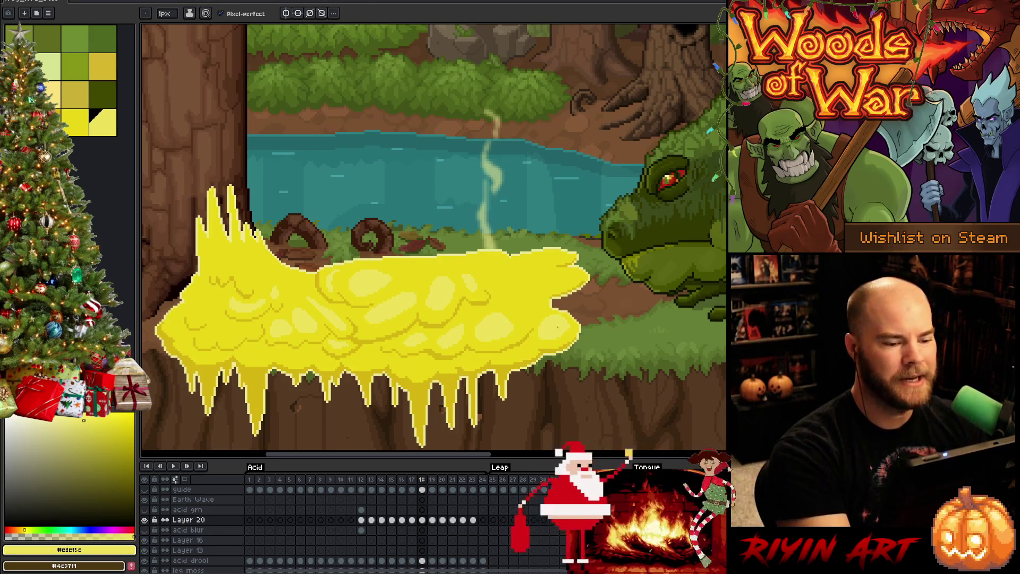
{"action": "key", "text": "Left"}
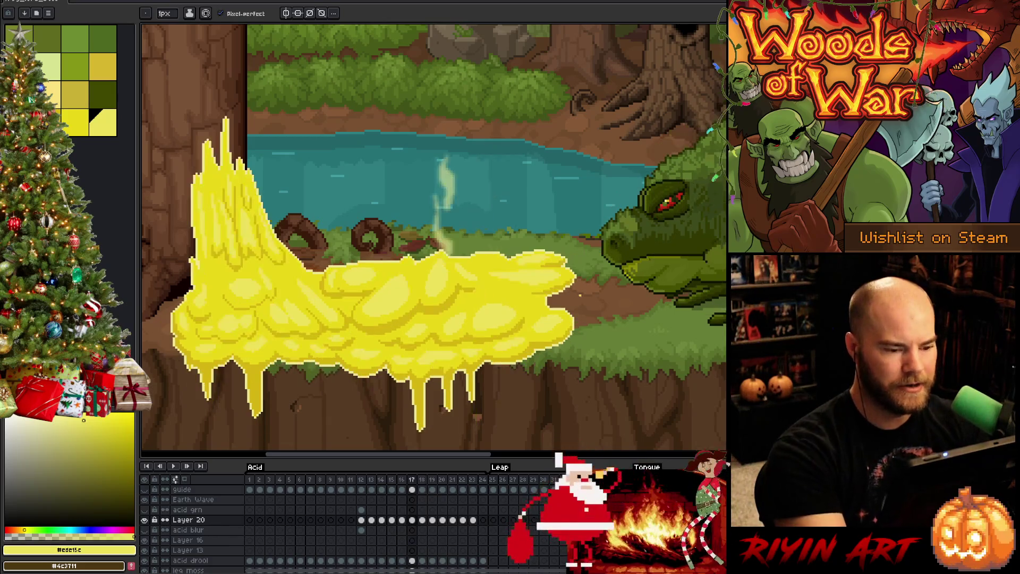
{"action": "key", "text": "Right"}
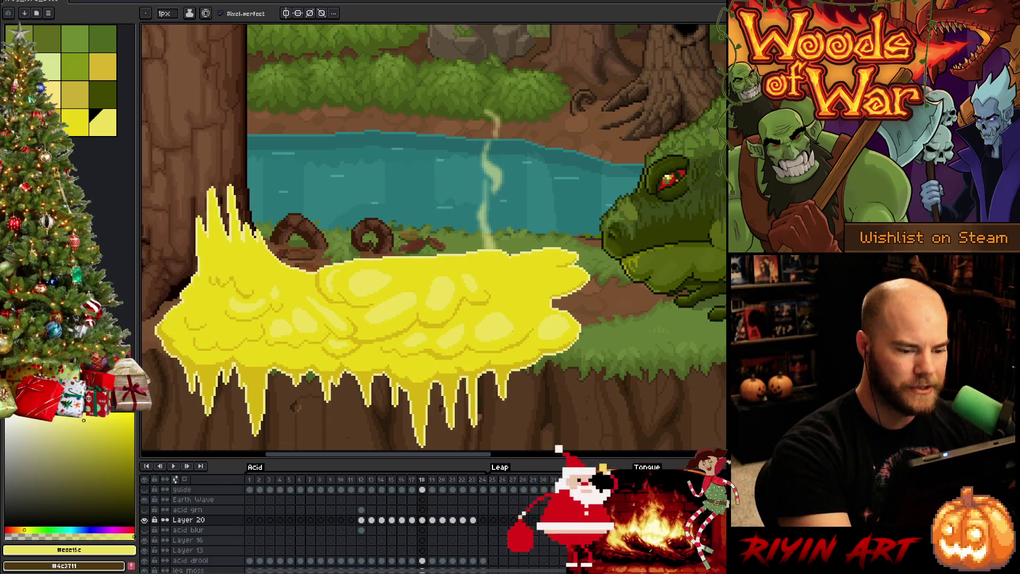
{"action": "key", "text": "g"}
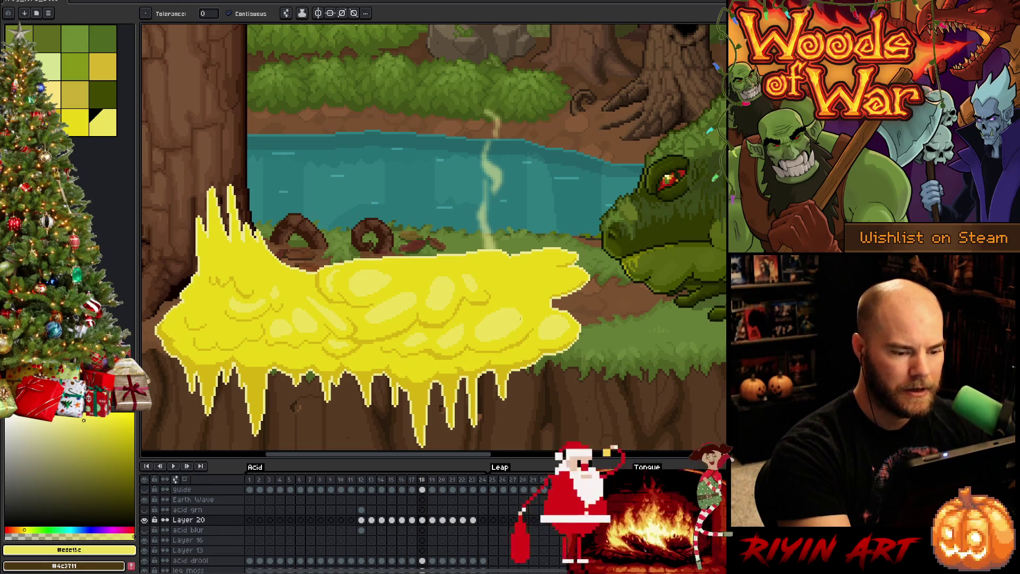
{"action": "key", "text": "b"}
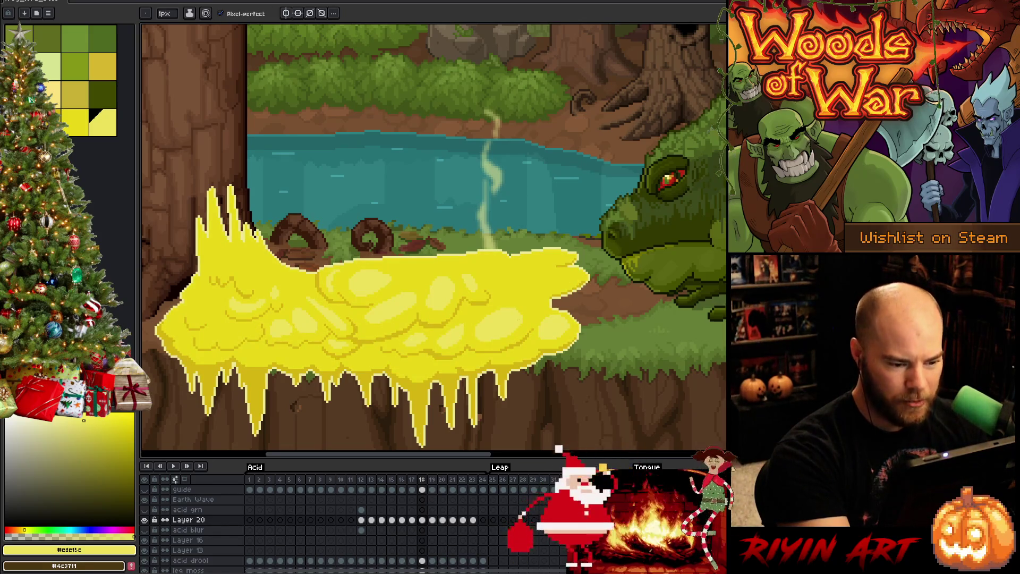
{"action": "key", "text": "g"}
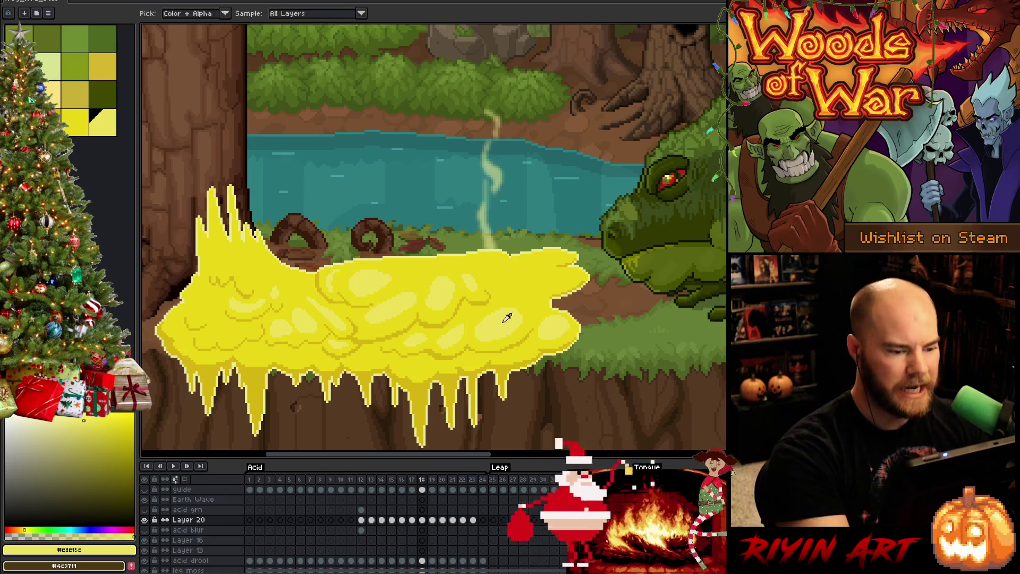
{"action": "key", "text": "b"}
{"action": "key", "text": "comma"}
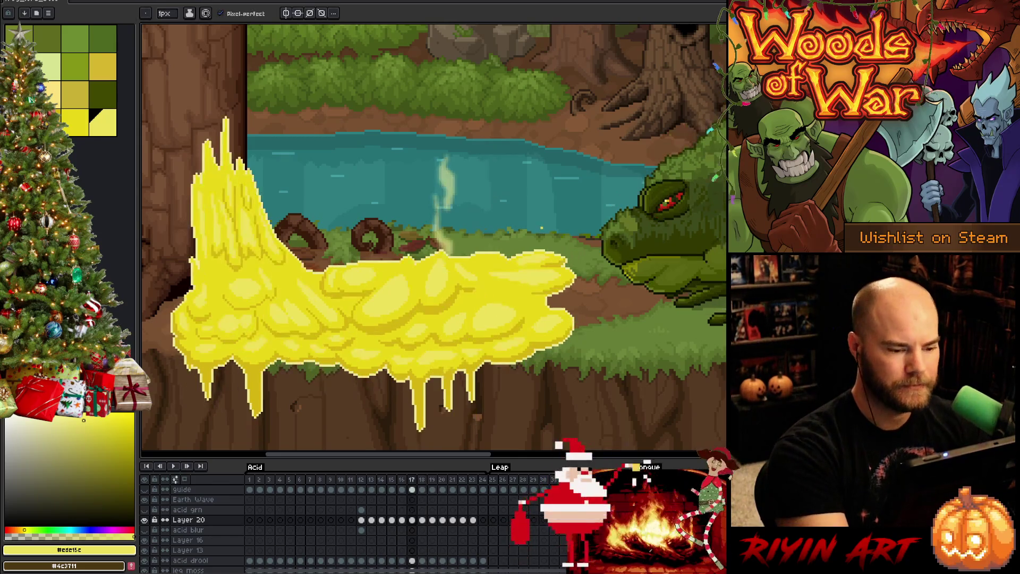
{"action": "key", "text": "period"}
{"action": "key", "text": "comma"}
{"action": "key", "text": "period"}
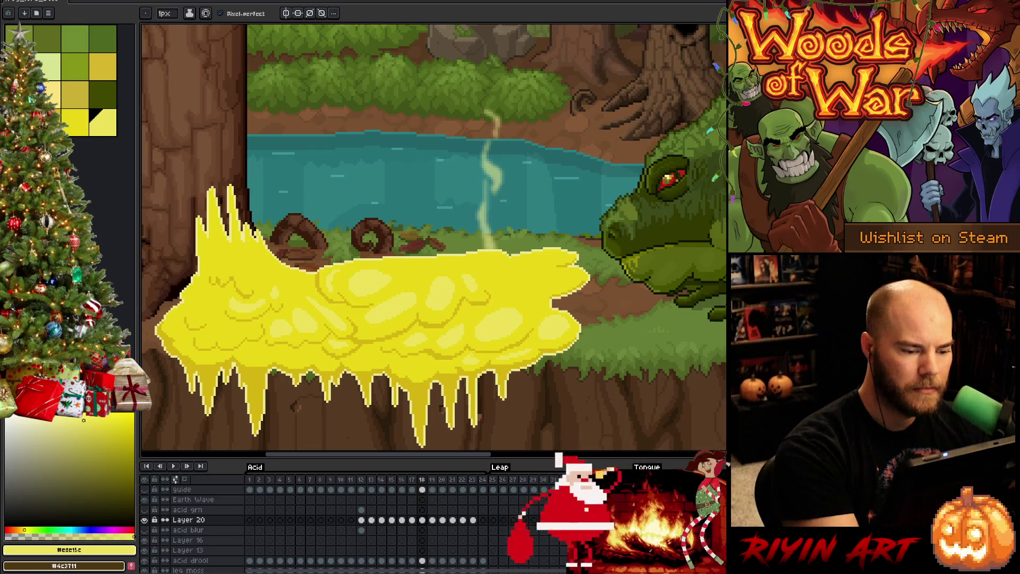
{"action": "left_click", "coordinate": [75, 122]}
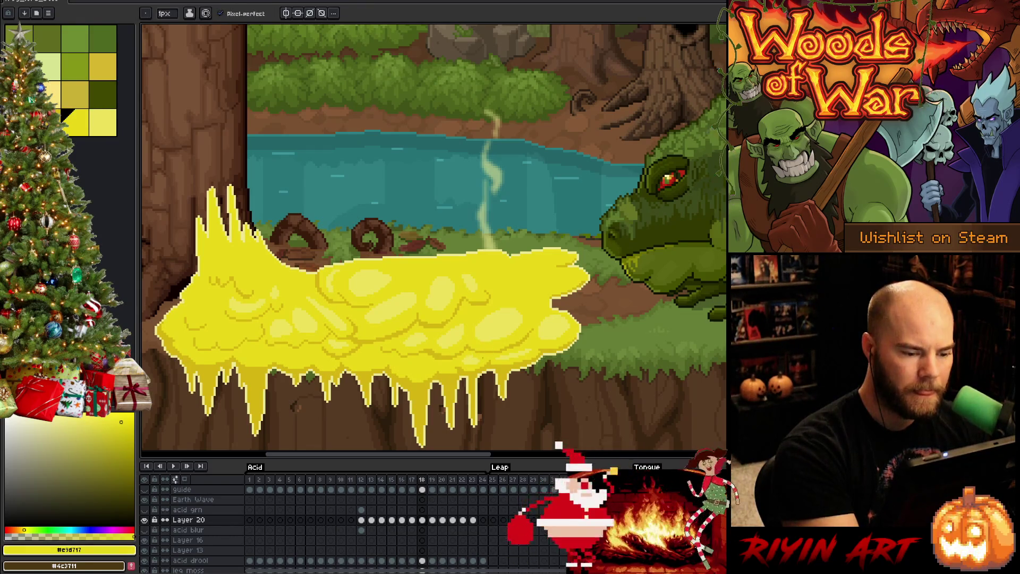
{"action": "left_click", "coordinate": [102, 123]}
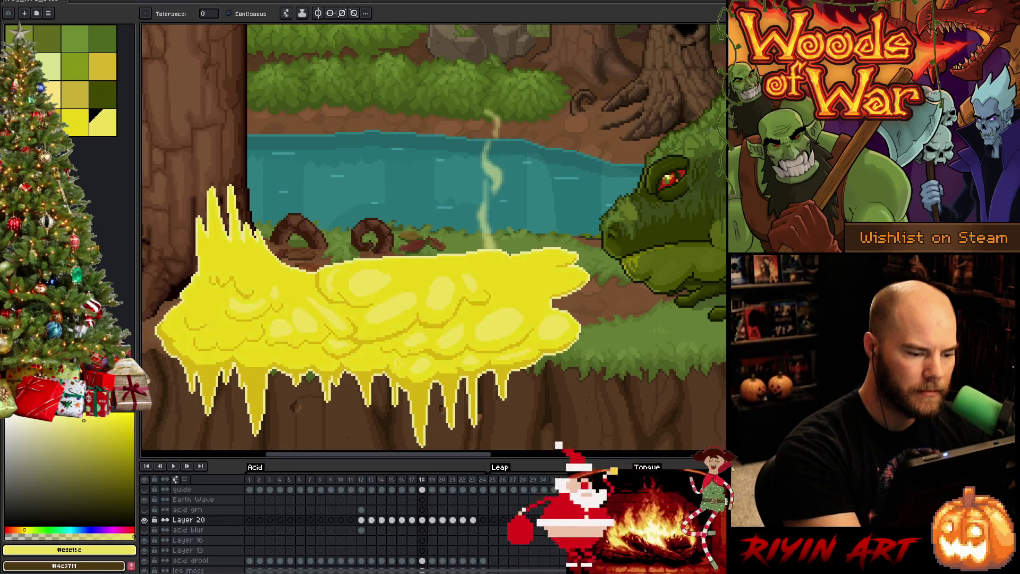
{"action": "key", "text": "g"}
{"action": "key", "text": "b"}
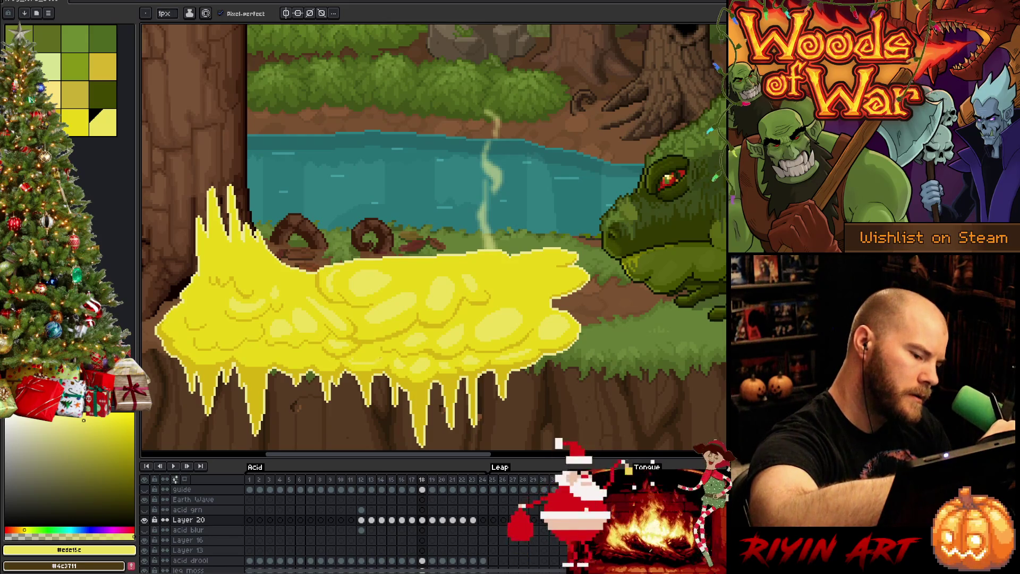
{"action": "key", "text": "g"}
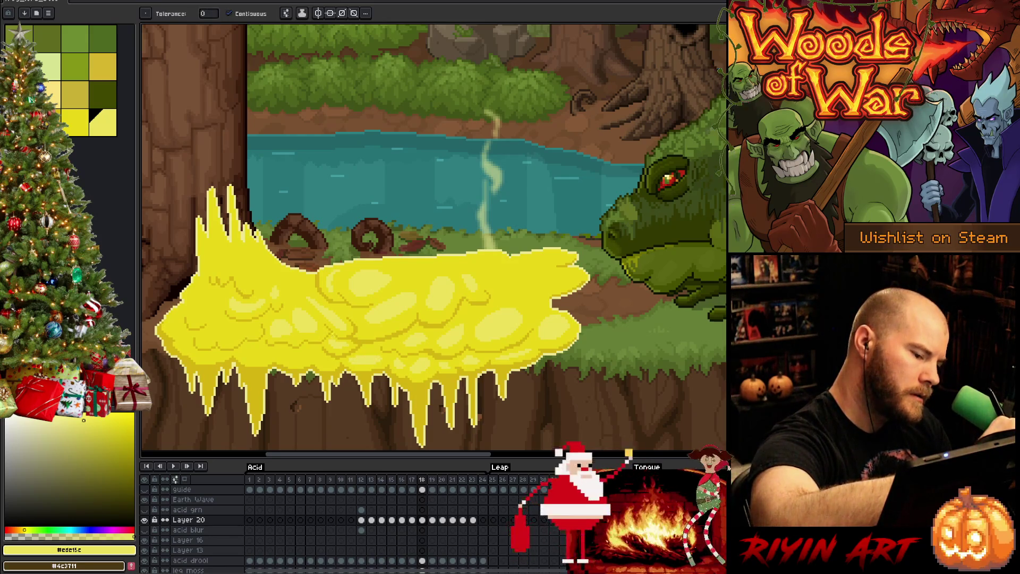
{"action": "key", "text": "Left"}
{"action": "key", "text": "Right"}
{"action": "key", "text": "Left"}
{"action": "key", "text": "Right"}
{"action": "key", "text": "Left"}
{"action": "key", "text": "Right"}
{"action": "key", "text": "Left"}
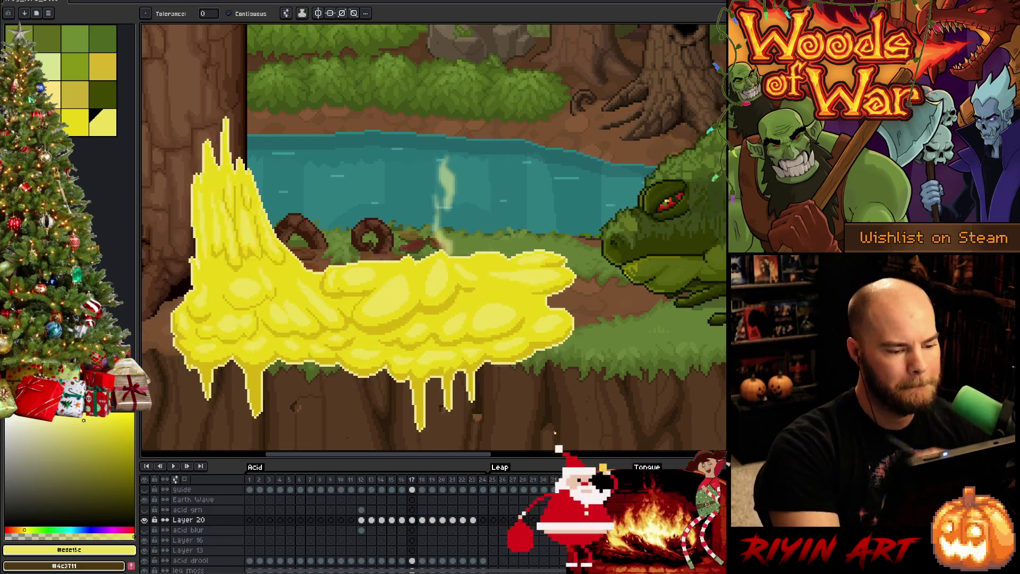
{"action": "key", "text": "Right"}
{"action": "key", "text": "Left"}
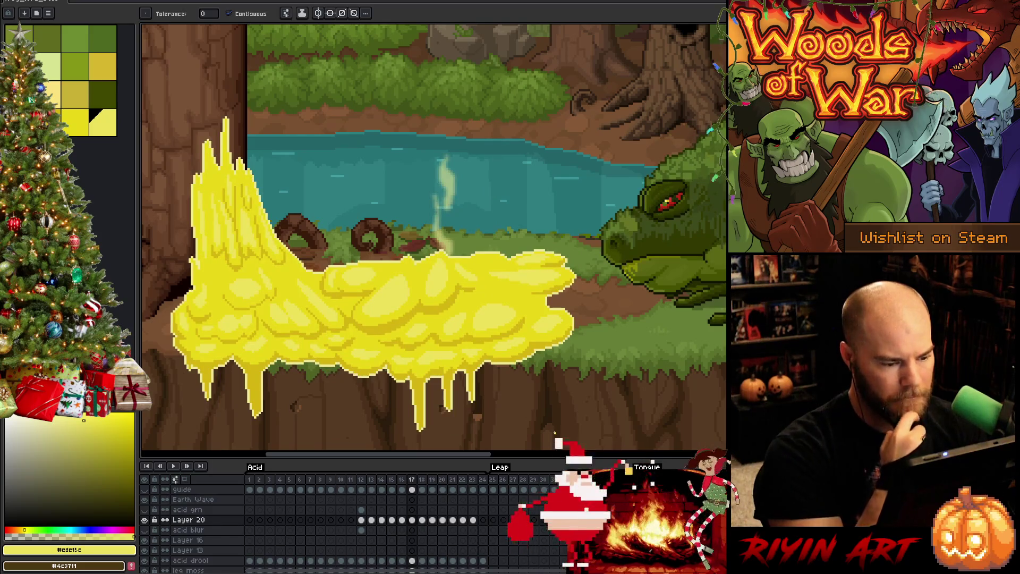
{"action": "key", "text": "Left"}
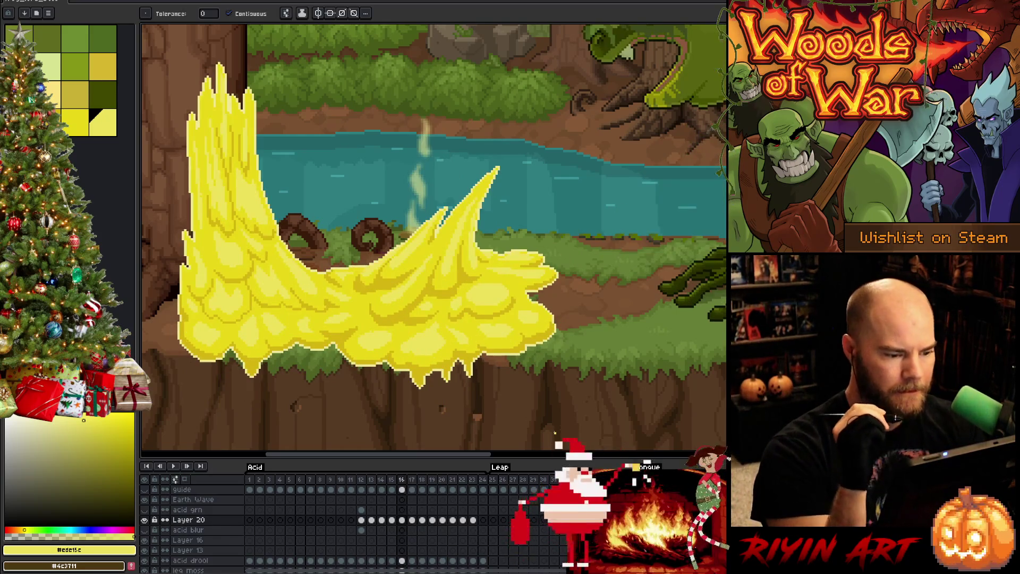
{"action": "key", "text": "Right"}
{"action": "key", "text": "Right"}
{"action": "key", "text": "Left"}
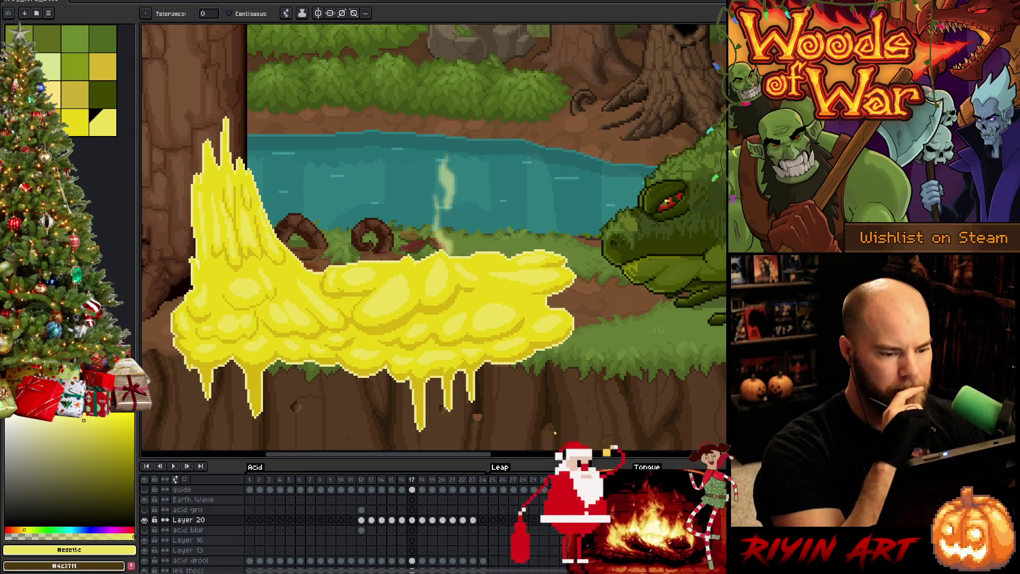
{"action": "key", "text": "Right"}
{"action": "key", "text": "Right"}
{"action": "key", "text": "Left"}
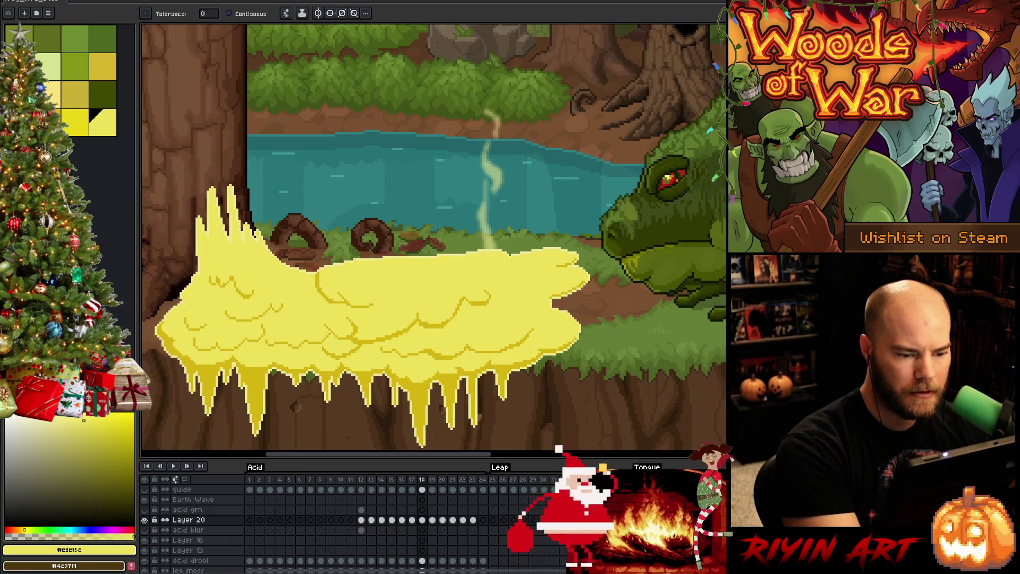
{"action": "key", "text": "b"}
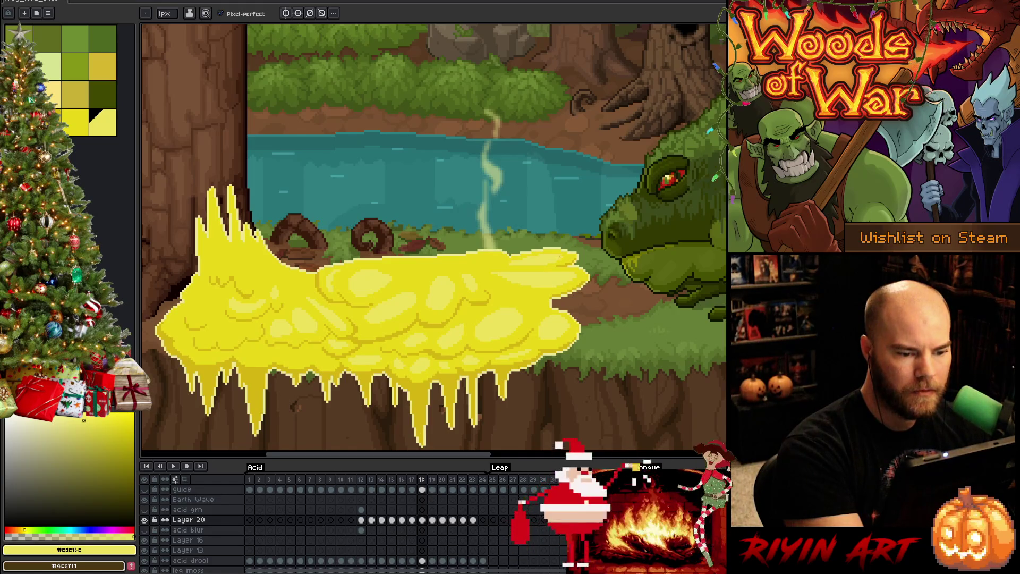
Flip back and forth between frame 18 and its neighbour to compare the acid shape.
{"action": "key", "text": "Left"}
{"action": "key", "text": "Right"}
{"action": "key", "text": "Left"}
{"action": "key", "text": "Right"}
{"action": "key", "text": "Left"}
{"action": "key", "text": "Right"}
{"action": "key", "text": "Left"}
{"action": "key", "text": "Right"}
Ready the eyedropper and settle on frame 17 of the acid animation.
{"action": "key", "text": "Left"}
{"action": "key", "text": "Right"}
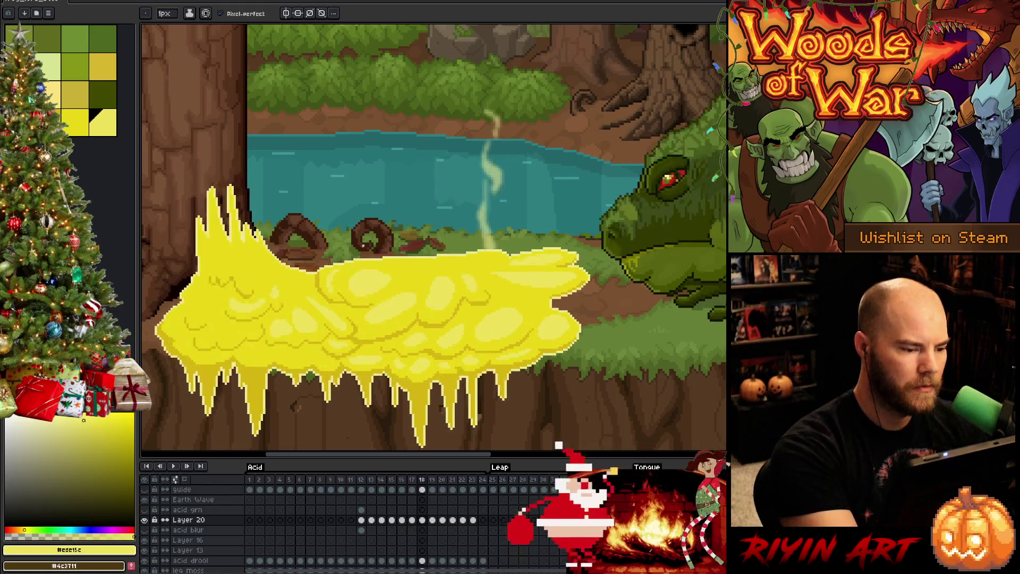
{"action": "key", "text": "alt"}
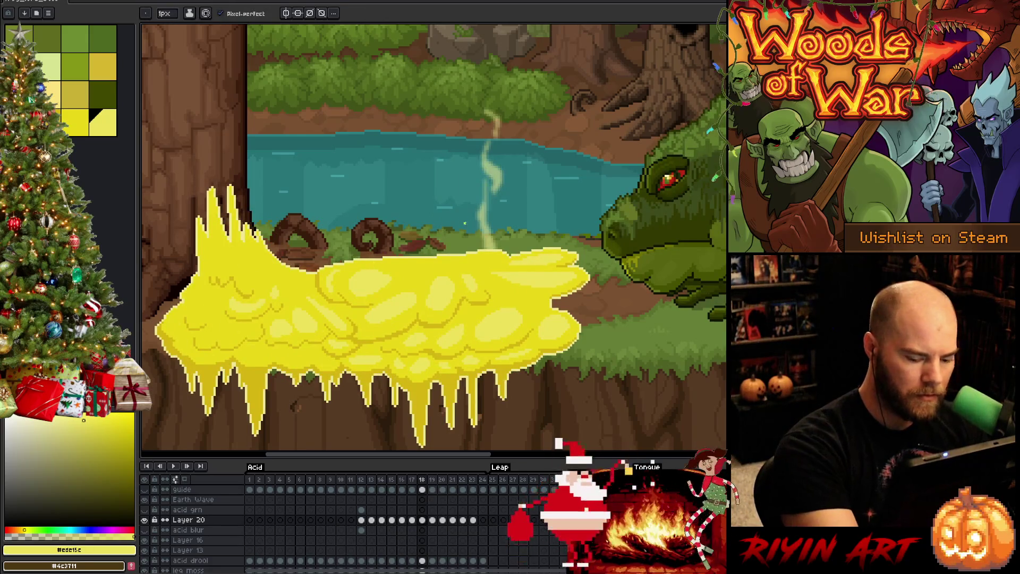
{"action": "key", "text": "Left"}
{"action": "key", "text": "Left"}
{"action": "key", "text": "Right"}
{"action": "key", "text": "Right"}
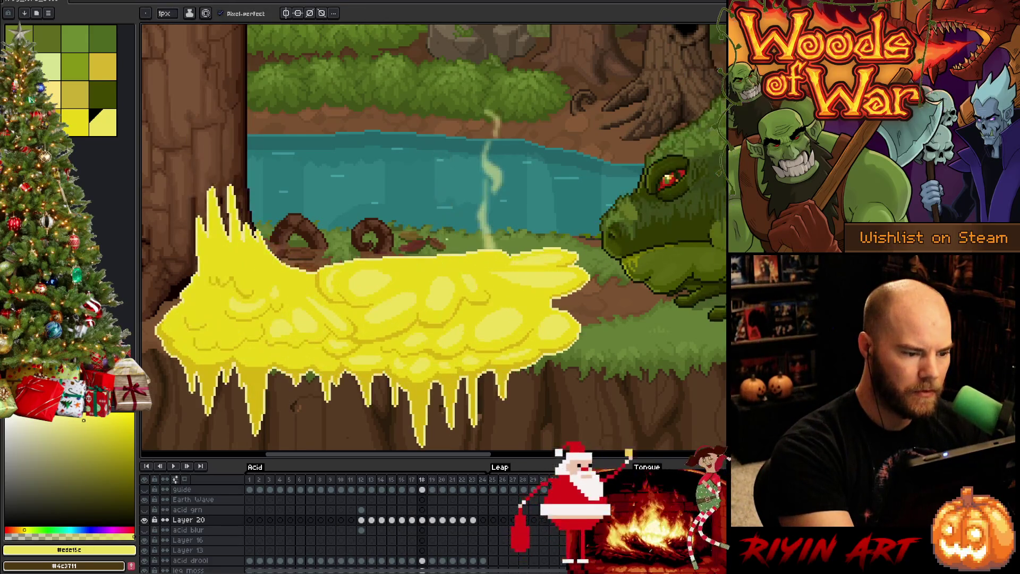
{"action": "key", "text": "m"}
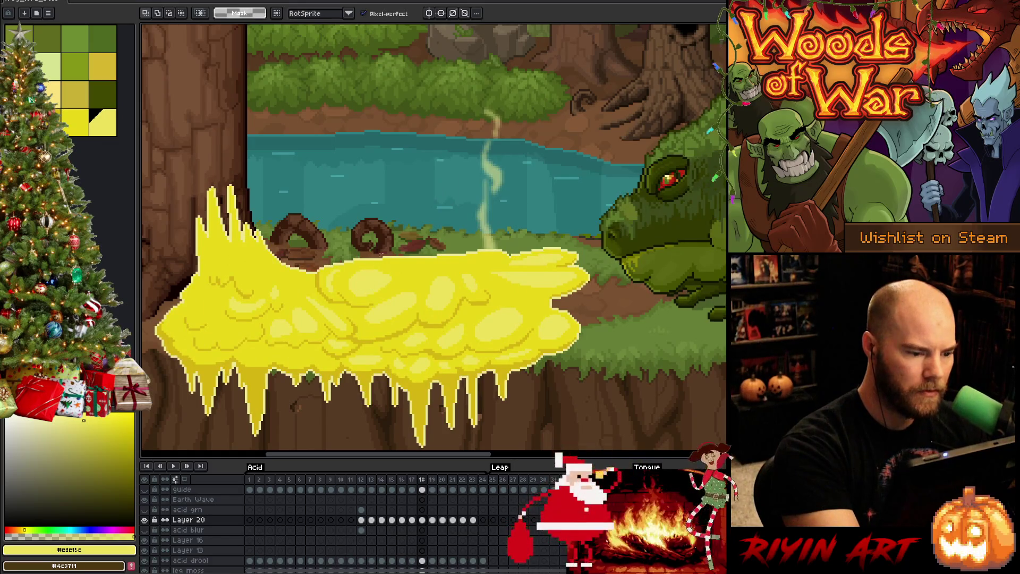
Select a small patch of the upper acid blob and nudge it slightly.
{"action": "mouse_move", "coordinate": [346, 268]}
{"action": "left_mouse_down"}
{"action": "mouse_move", "coordinate": [394, 299]}
{"action": "mouse_move", "coordinate": [366, 283]}
{"action": "left_mouse_up"}
{"action": "left_click", "coordinate": [372, 289]}
{"action": "key", "text": "w"}
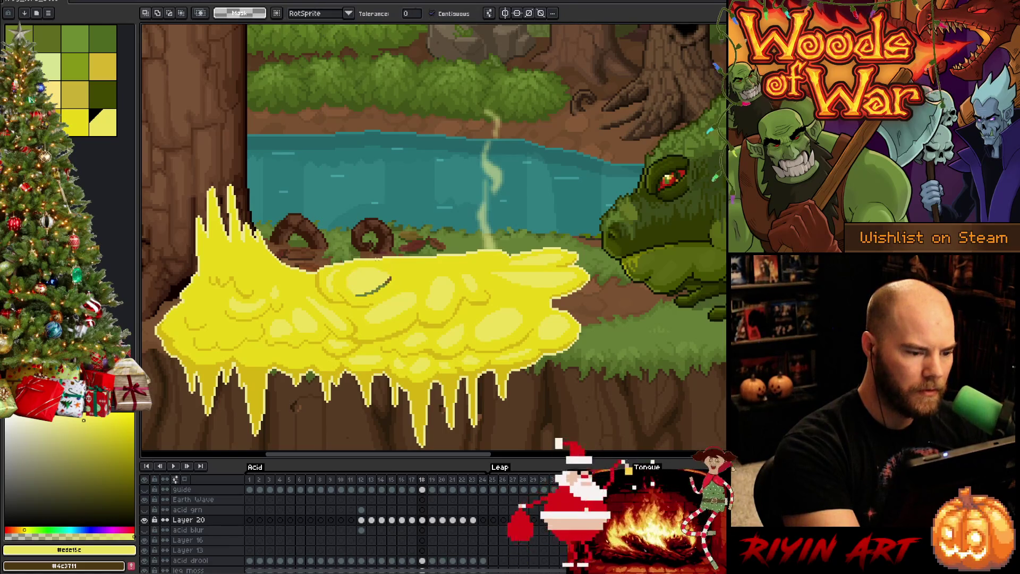
{"action": "key", "text": "b"}
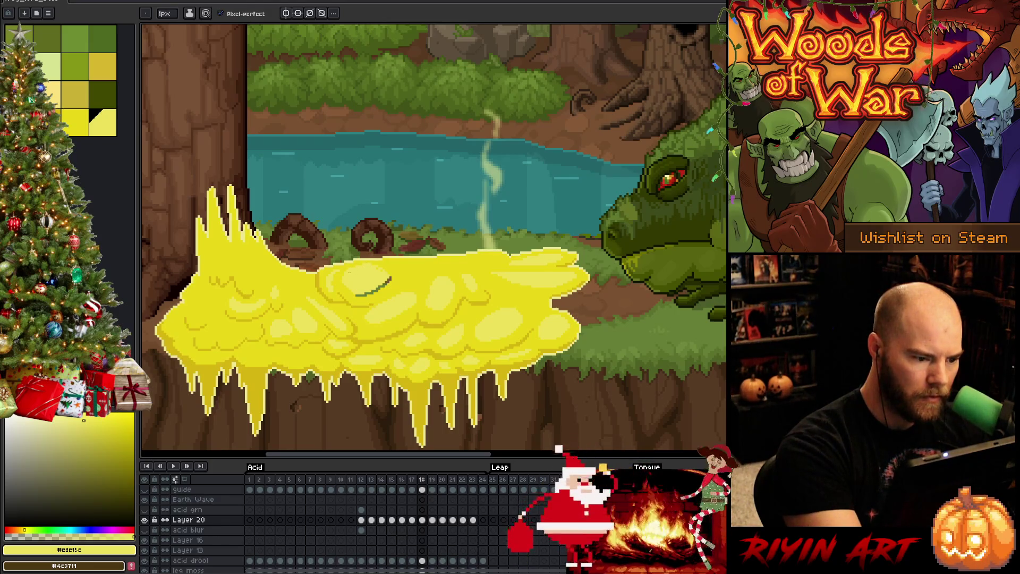
Eyedrop the acid's #e9d717 yellow and bucket-fill the dark arc left behind.
{"action": "left_click", "coordinate": [340, 298], "text": "alt"}
{"action": "key", "text": "g"}
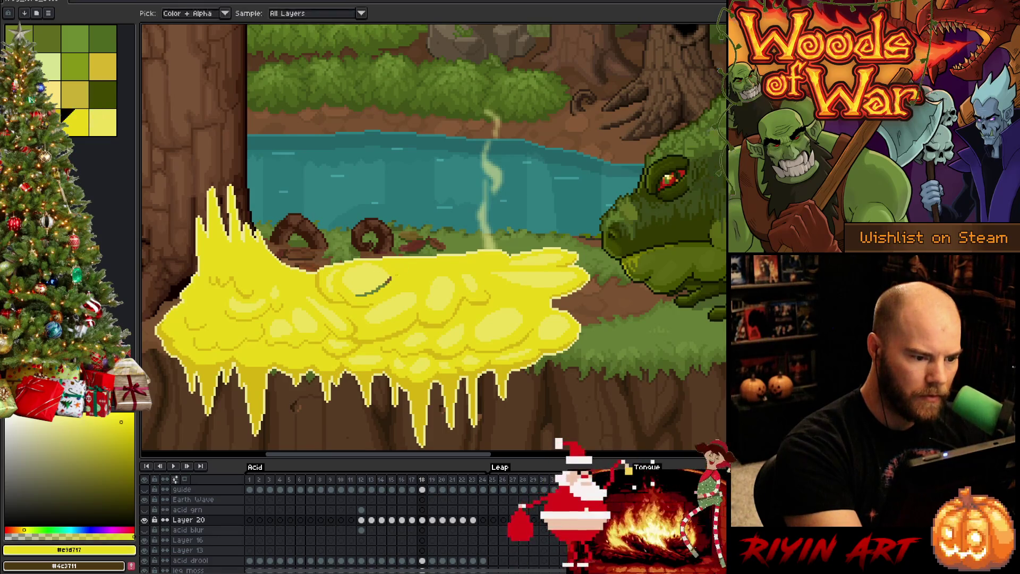
{"action": "left_click", "coordinate": [372, 288]}
{"action": "key", "text": "b"}
{"action": "key", "text": "bracketright"}
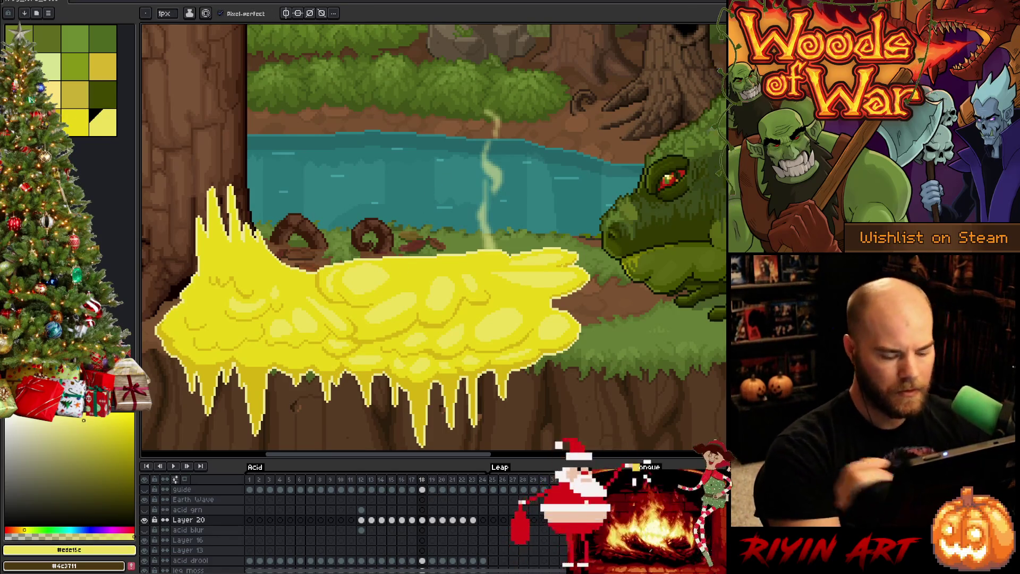
Flip between frames 17 and 18 to check the fix, toggling darker and lighter yellow.
{"action": "key", "text": "Left"}
{"action": "key", "text": "Right"}
{"action": "key", "text": "Left"}
{"action": "key", "text": "Right"}
{"action": "key", "text": "bracketleft"}
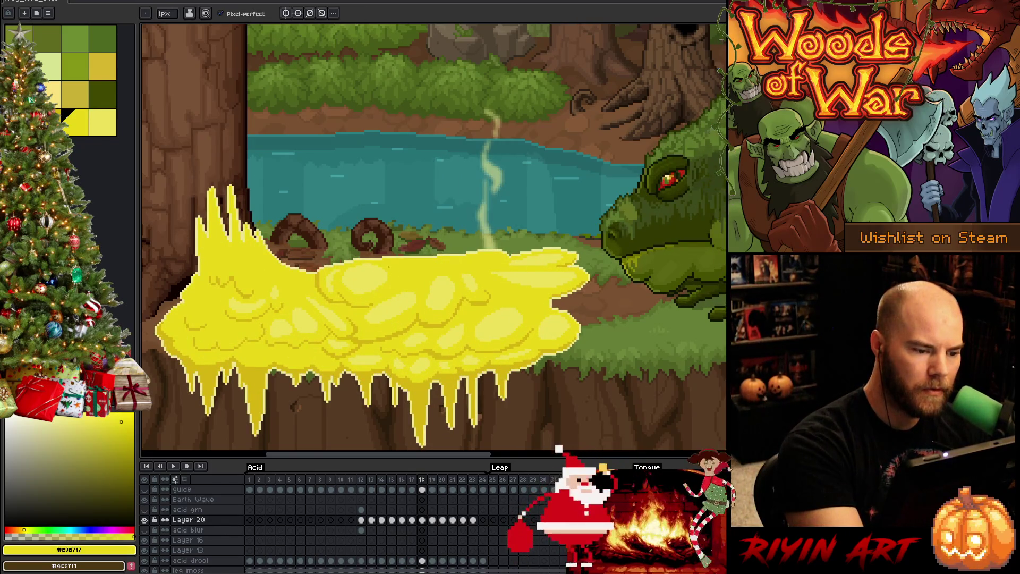
{"action": "key", "text": "bracketright"}
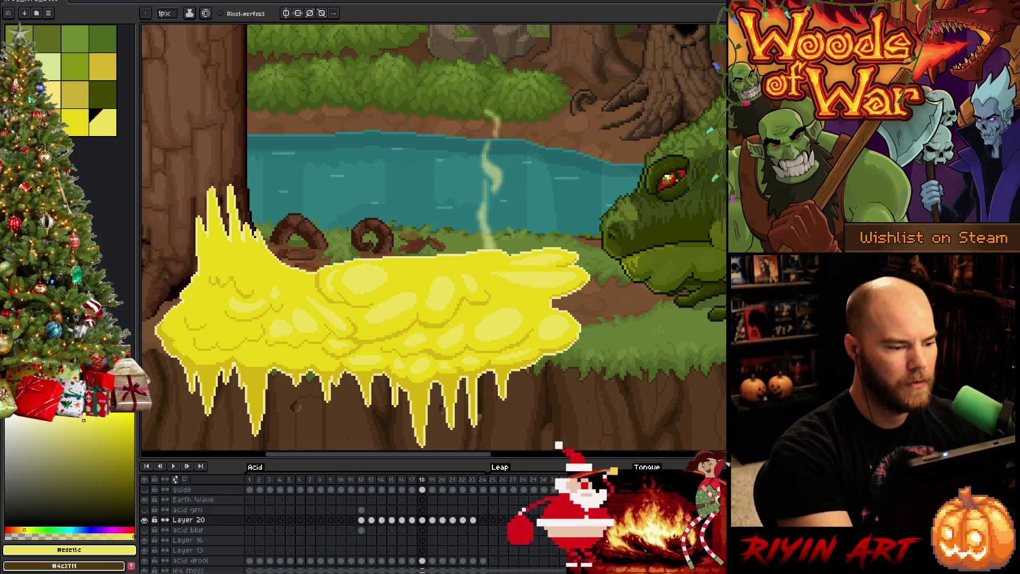
Flip between frames 17 and 18, toggling the darker and lighter yellow colours.
{"action": "key", "text": "Left"}
{"action": "key", "text": "Right"}
{"action": "key", "text": "Left"}
{"action": "key", "text": "Right"}
{"action": "key", "text": "Left"}
{"action": "key", "text": "Right"}
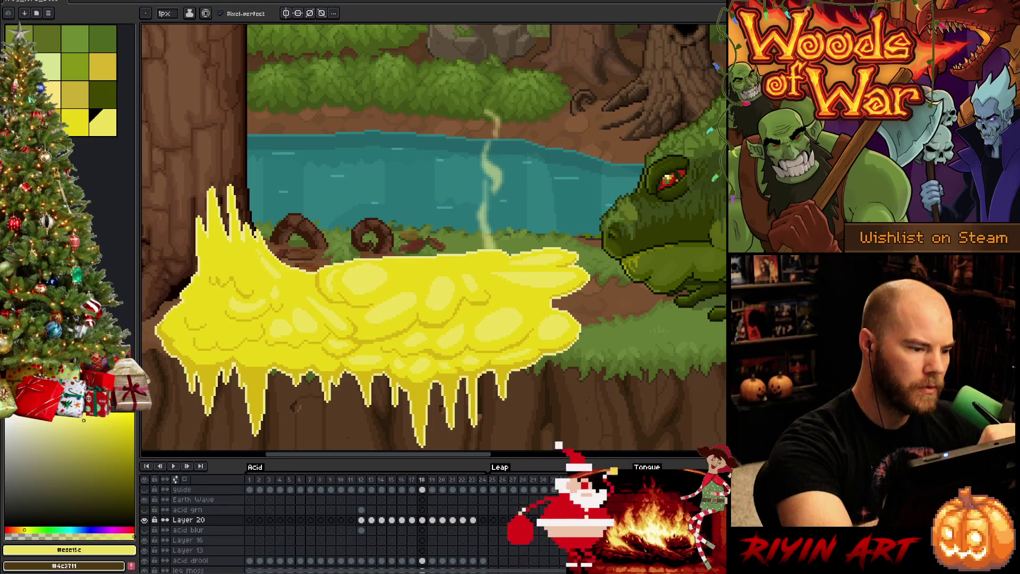
{"action": "key", "text": "bracketleft"}
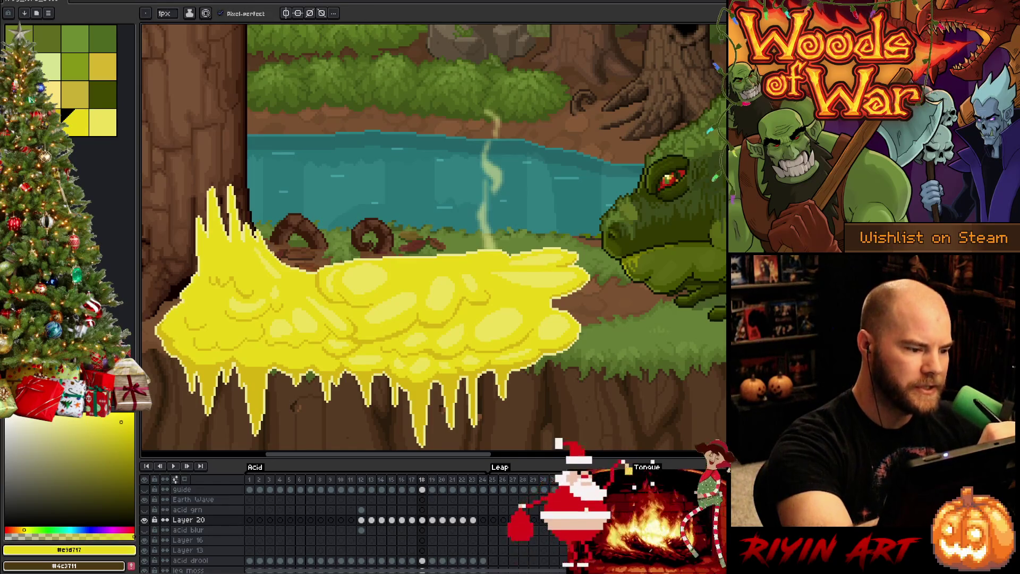
{"action": "key", "text": "bracketright"}
Step through frames 17, 18 and 19 to compare, finish on frame 17, and play the animation.
{"action": "key", "text": "comma"}
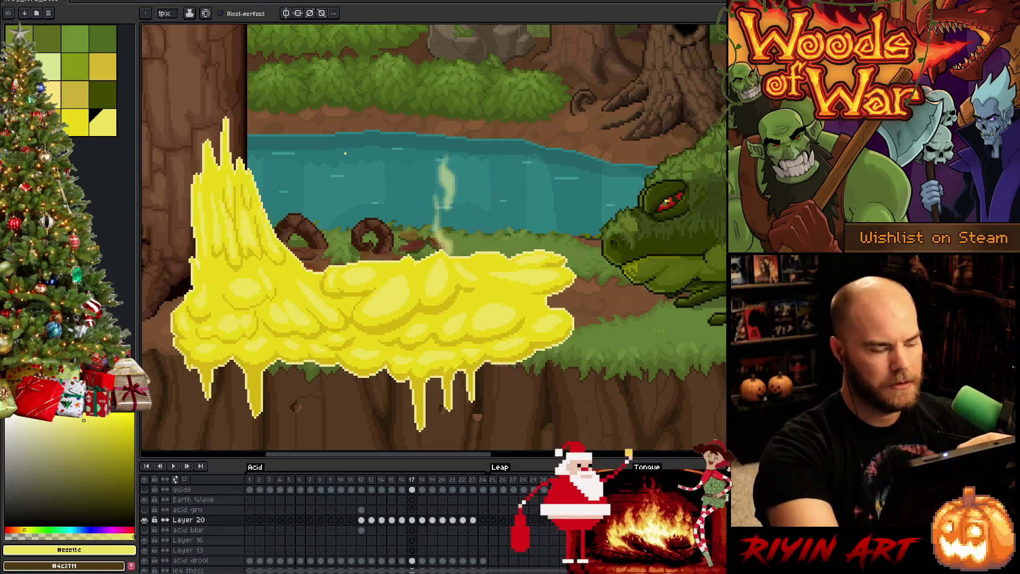
{"action": "key", "text": "period"}
{"action": "key", "text": "comma"}
{"action": "key", "text": "period"}
{"action": "key", "text": "period"}
{"action": "key", "text": "comma"}
{"action": "key", "text": "period"}
{"action": "key", "text": "period"}
{"action": "key", "text": "period"}
{"action": "key", "text": "comma"}
{"action": "key", "text": "comma"}
{"action": "key", "text": "comma"}
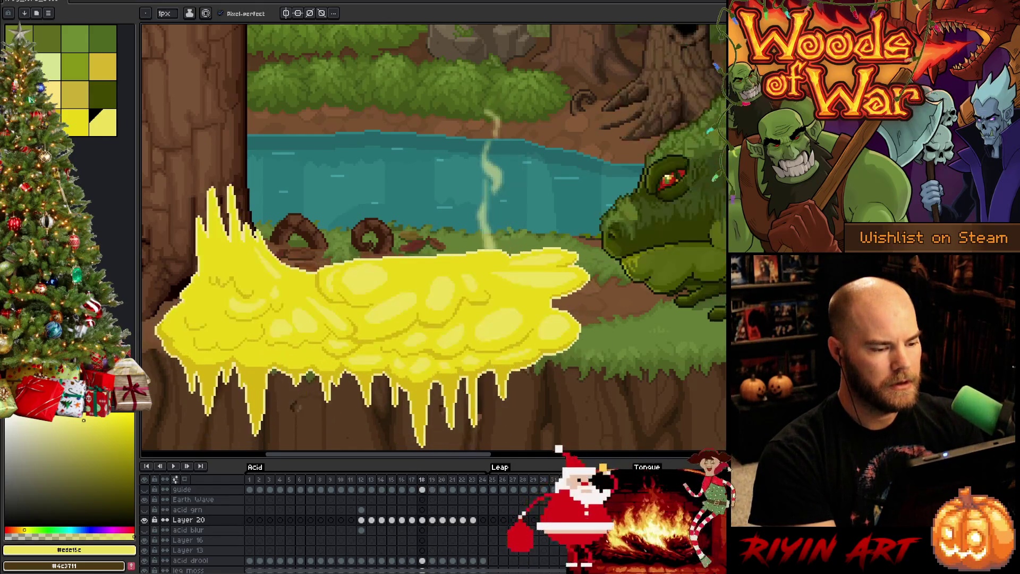
{"action": "key", "text": "period"}
{"action": "key", "text": "comma"}
{"action": "key", "text": "period"}
{"action": "key", "text": "comma"}
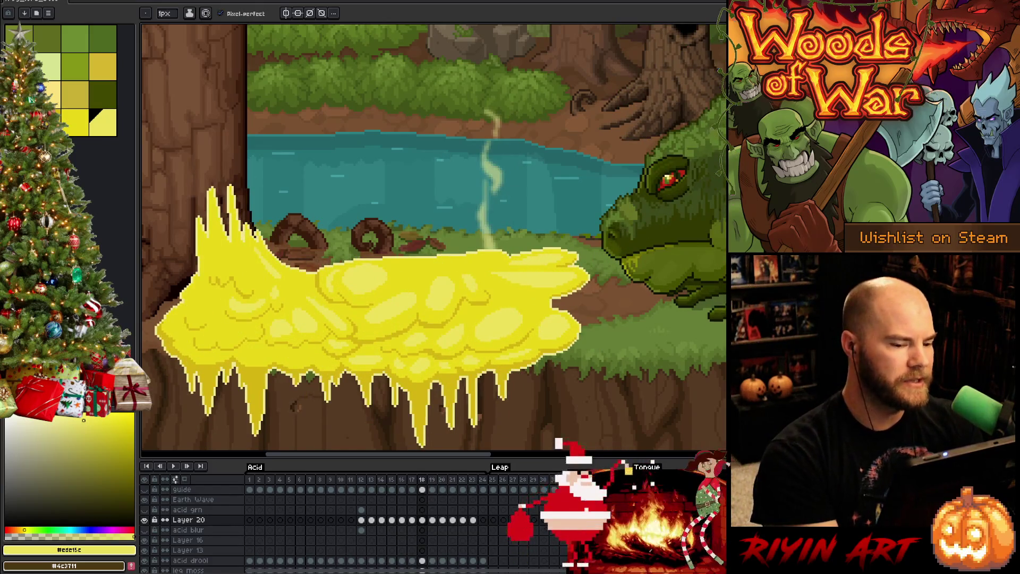
{"action": "key", "text": "comma"}
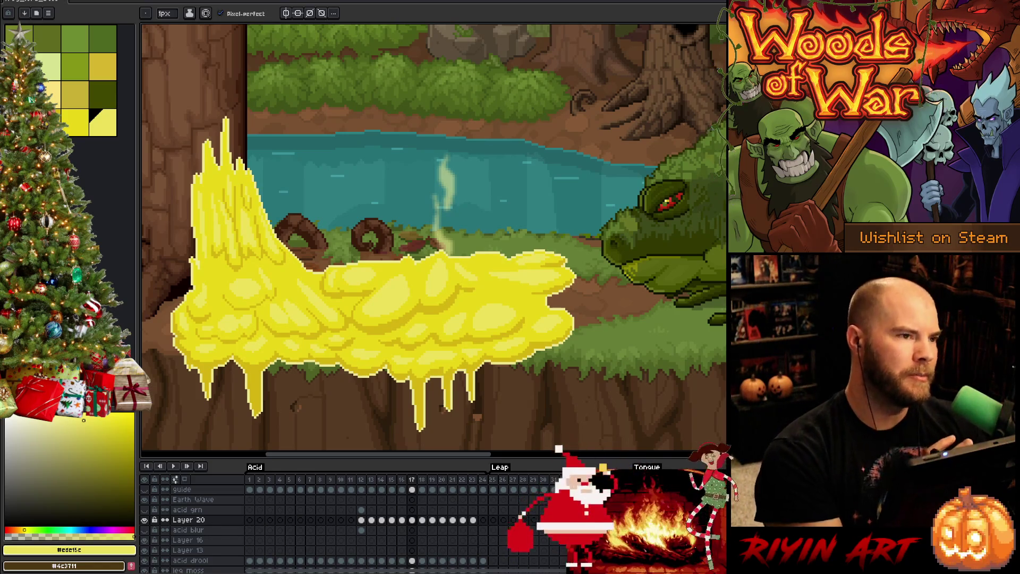
{"action": "key", "text": "Return"}
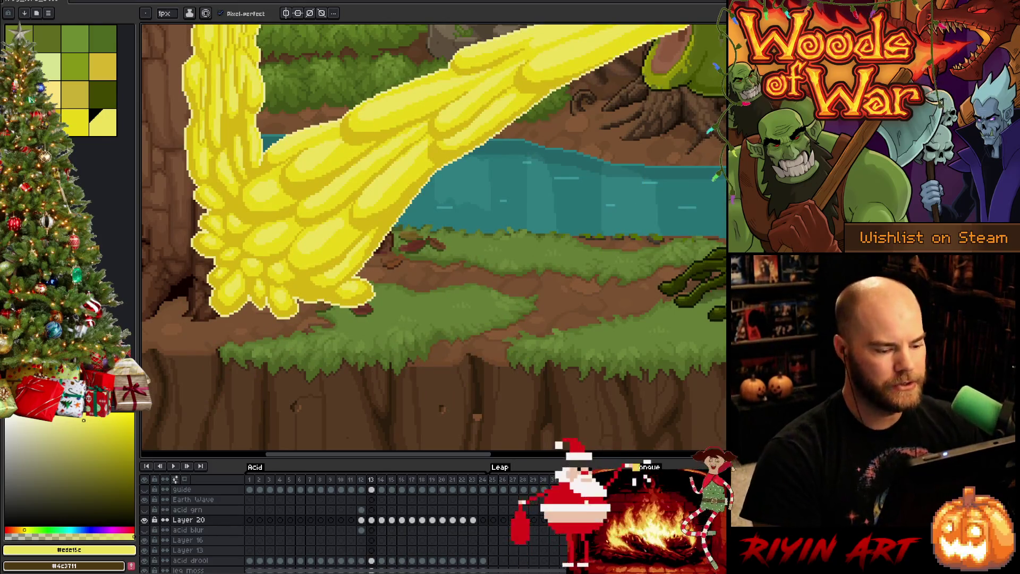
{"action": "scroll", "coordinate": [454, 300], "scroll_direction": "down", "scroll_amount": 3}
{"action": "scroll", "coordinate": [454, 300], "scroll_direction": "up", "scroll_amount": 3}
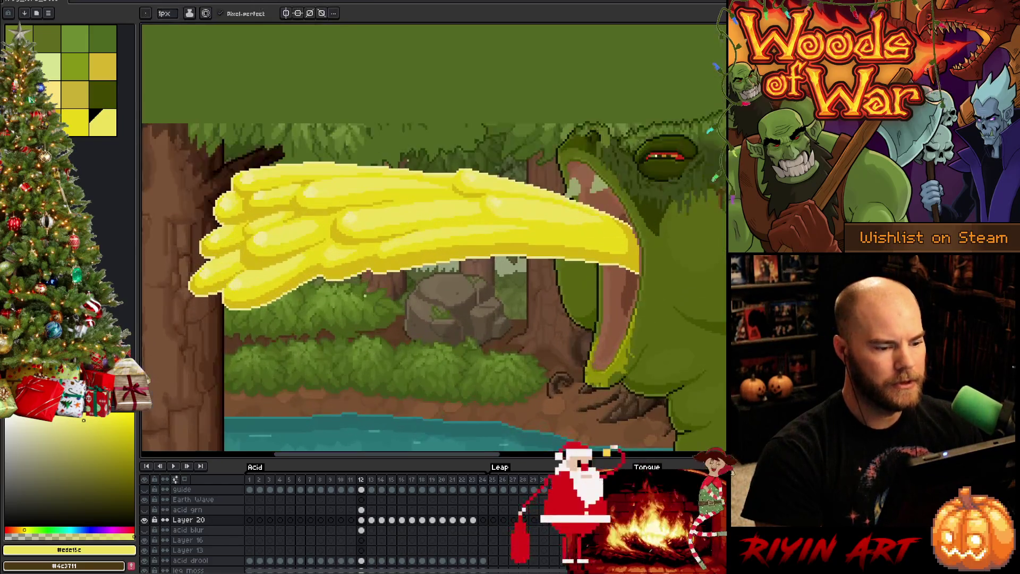
{"action": "left_click", "coordinate": [144, 510]}
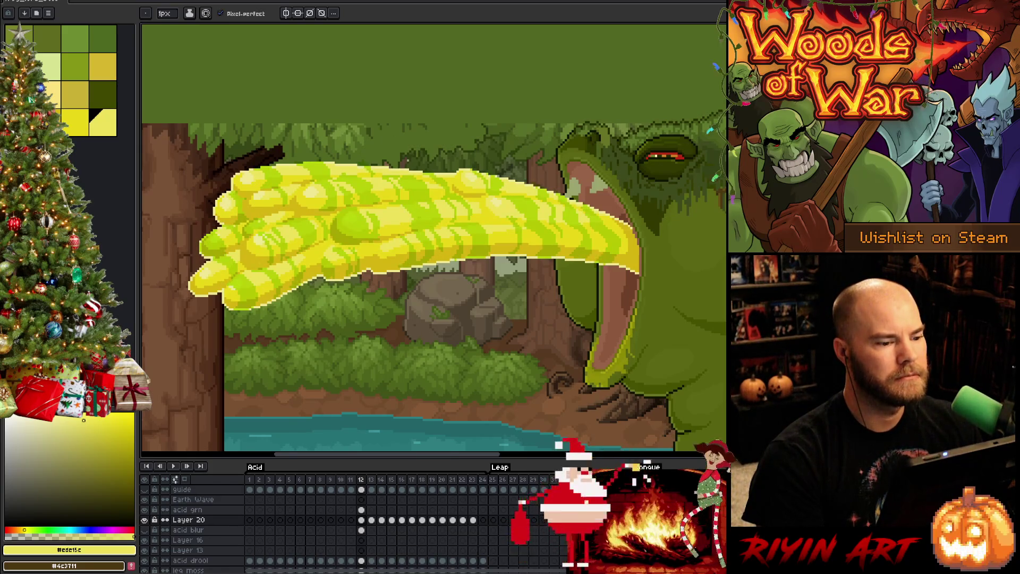
{"action": "scroll", "coordinate": [419, 195], "scroll_direction": "up", "scroll_amount": 1}
{"action": "scroll", "coordinate": [419, 195], "scroll_direction": "down", "scroll_amount": 2}
{"action": "scroll", "coordinate": [419, 195], "scroll_direction": "up", "scroll_amount": 1}
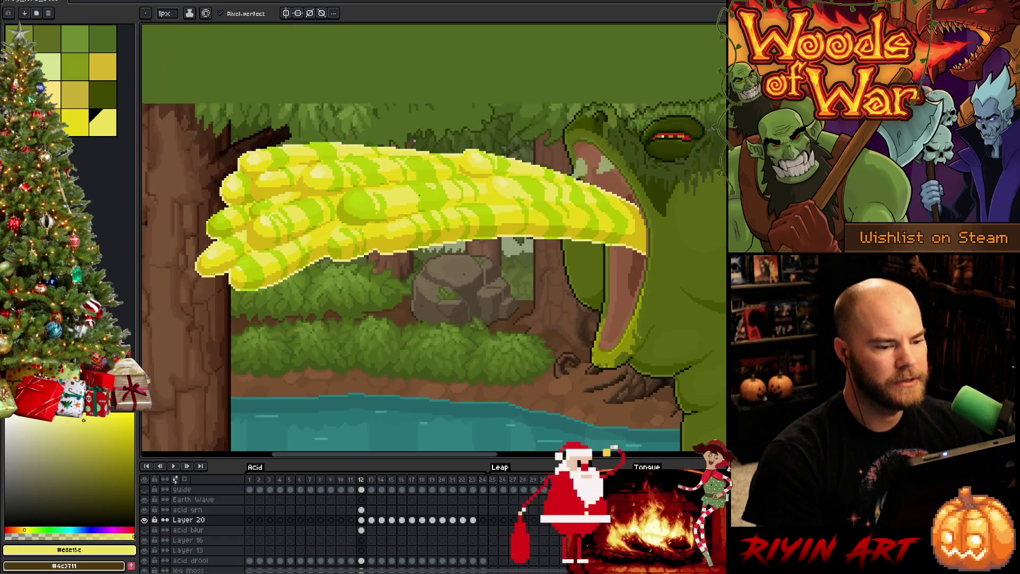
{"action": "scroll", "coordinate": [419, 195], "scroll_direction": "up", "scroll_amount": 1}
{"action": "scroll", "coordinate": [419, 195], "scroll_direction": "down", "scroll_amount": 1}
{"action": "scroll", "coordinate": [419, 195], "scroll_direction": "down", "scroll_amount": 1}
{"action": "scroll", "coordinate": [419, 195], "scroll_direction": "up", "scroll_amount": 1}
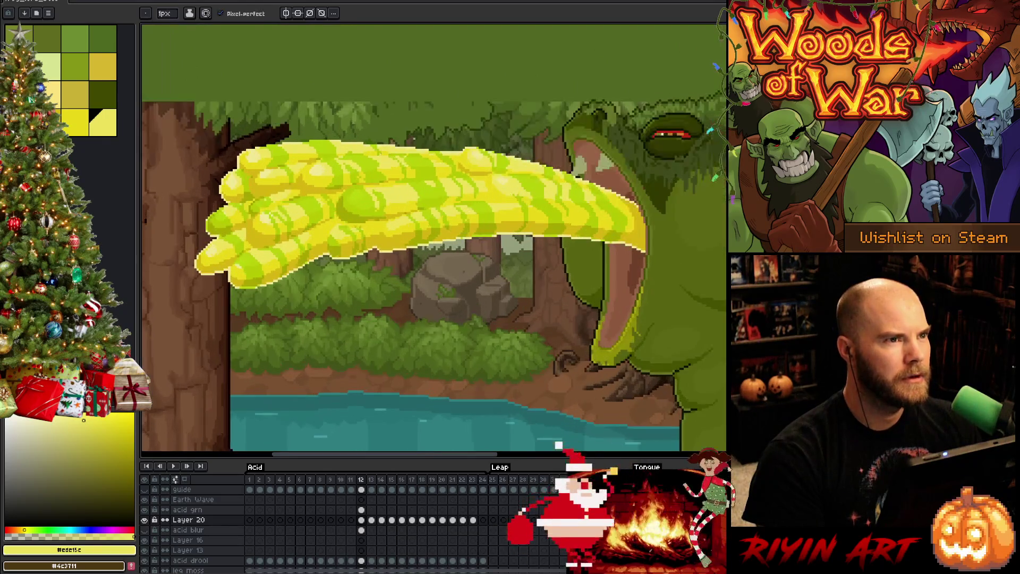
{"action": "scroll", "coordinate": [380, 157], "scroll_direction": "up", "scroll_amount": 1}
{"action": "scroll", "coordinate": [378, 165], "scroll_direction": "down", "scroll_amount": 1}
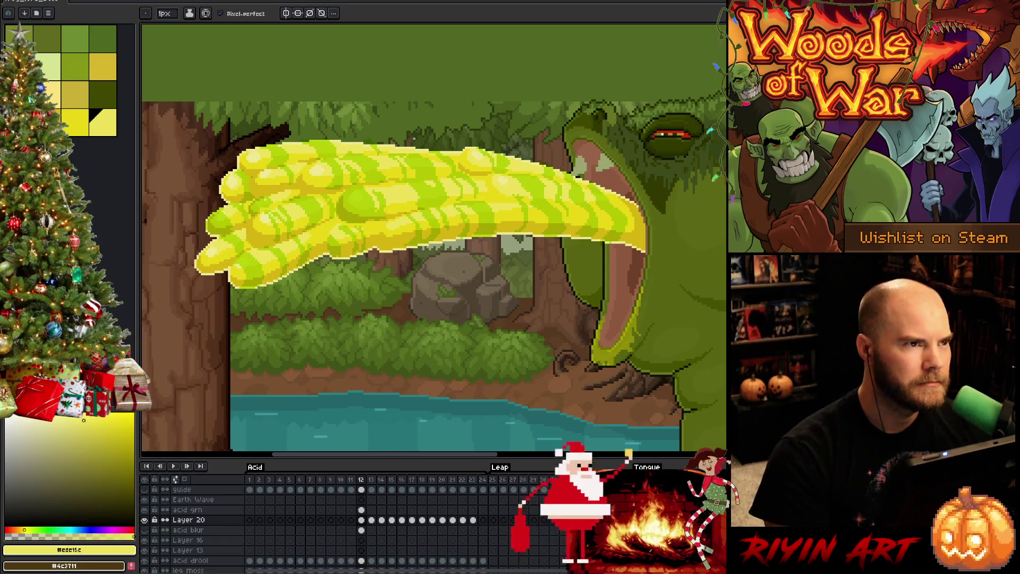
{"action": "scroll", "coordinate": [384, 173], "scroll_direction": "down", "scroll_amount": 1}
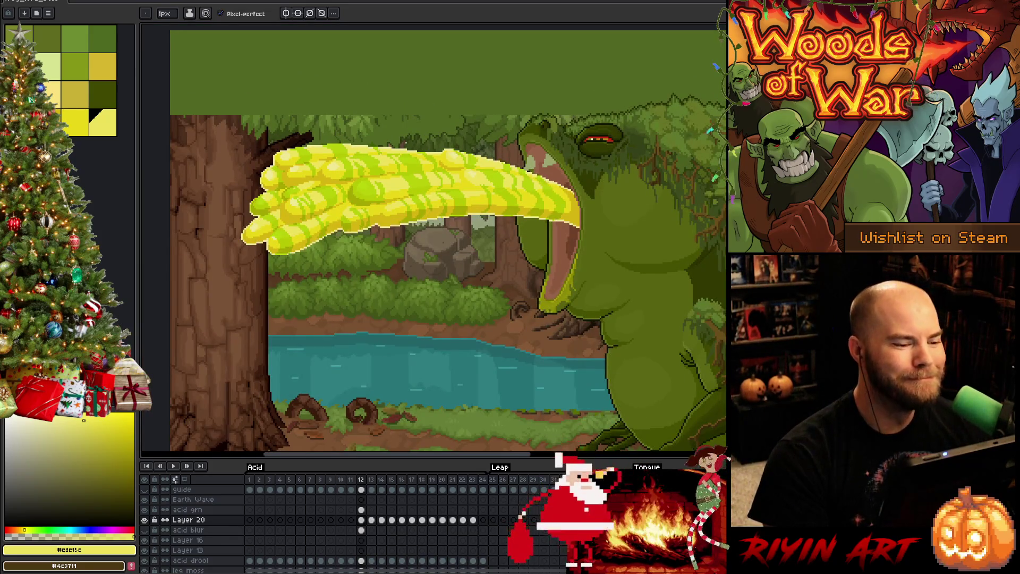
{"action": "scroll", "coordinate": [452, 186], "scroll_direction": "up", "scroll_amount": 1}
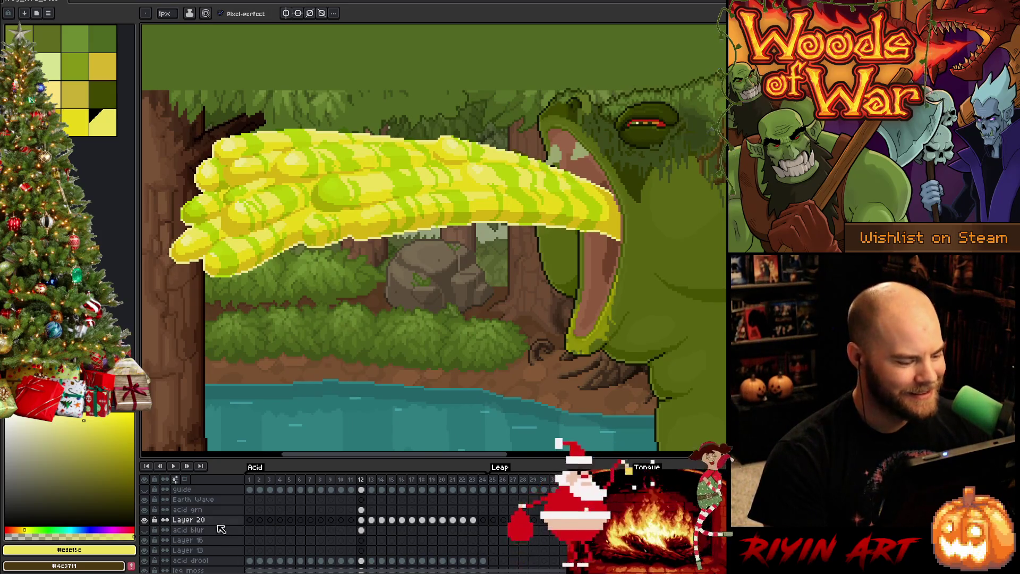
{"action": "key", "text": "Right"}
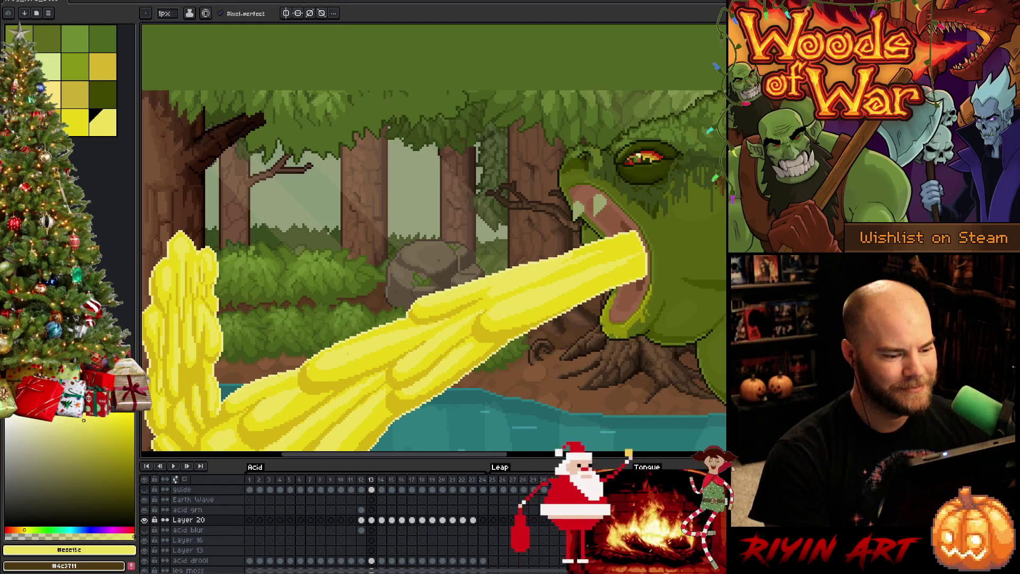
{"action": "key", "text": "Left"}
{"action": "left_click", "coordinate": [144, 509]}
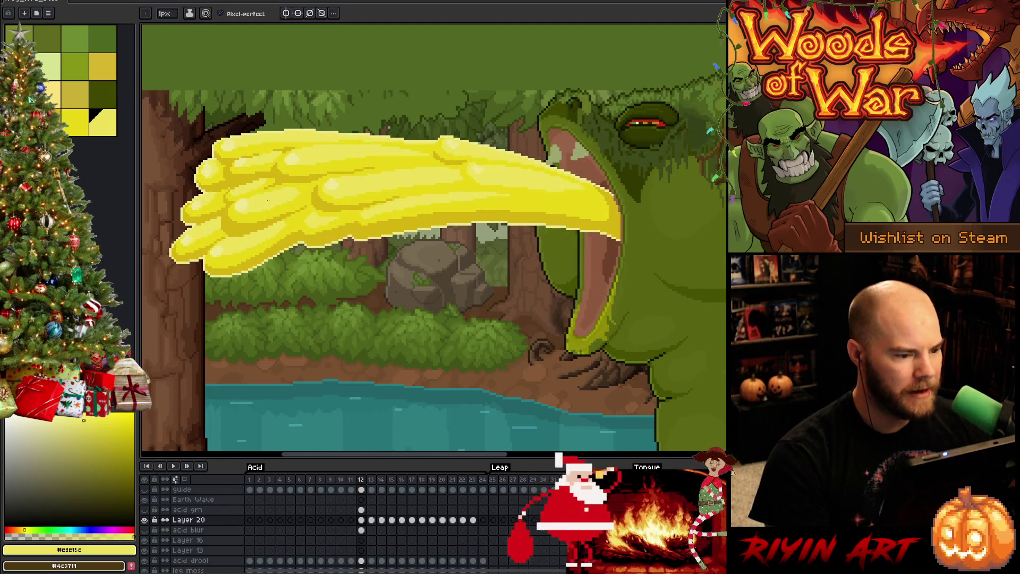
{"action": "scroll", "coordinate": [269, 201], "scroll_direction": "up", "scroll_amount": 2}
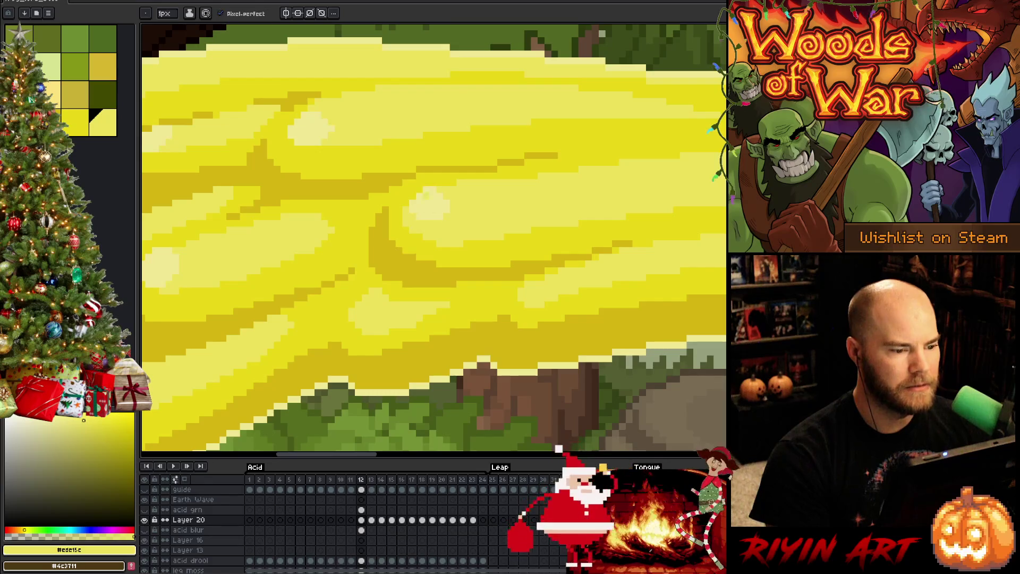
{"action": "scroll", "coordinate": [428, 195], "scroll_direction": "down", "scroll_amount": 3}
{"action": "scroll", "coordinate": [427, 212], "scroll_direction": "up", "scroll_amount": 2}
{"action": "scroll", "coordinate": [427, 227], "scroll_direction": "down", "scroll_amount": 1}
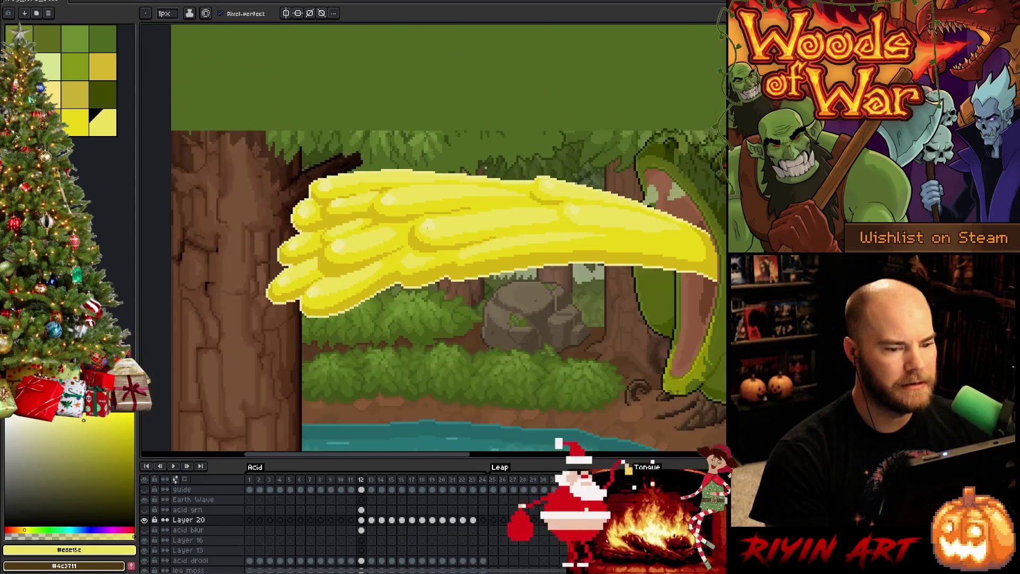
{"action": "key", "text": "Right"}
{"action": "mouse_move", "coordinate": [477, 361]}
{"action": "left_mouse_down"}
{"action": "mouse_move", "coordinate": [442, 316]}
{"action": "mouse_move", "coordinate": [392, 193]}
{"action": "left_mouse_up"}
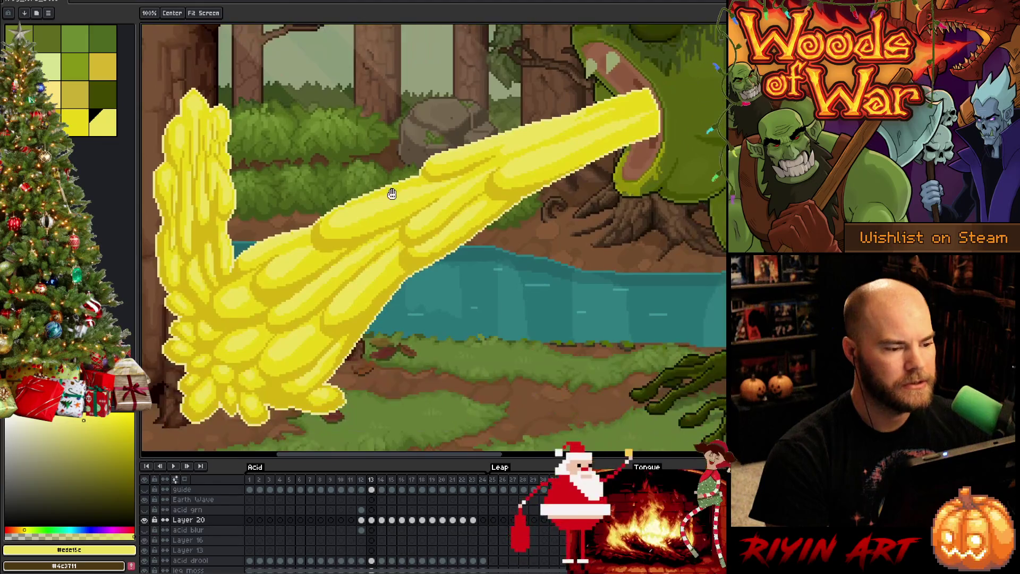
{"action": "key", "text": "Right"}
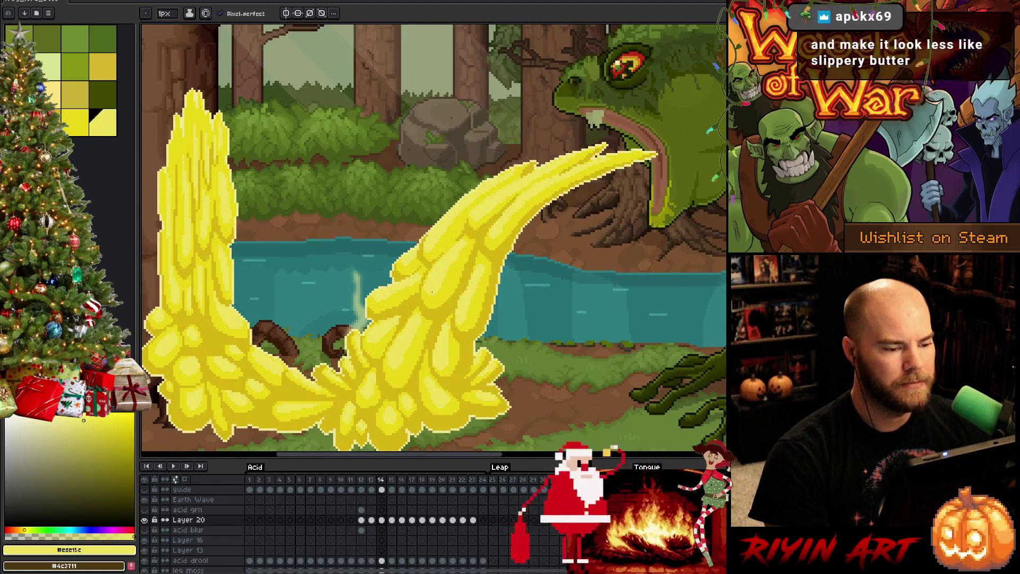
{"action": "key", "text": "Right"}
{"action": "left_click_drag", "start_coordinate": [434, 391], "coordinate": [410, 338]}
{"action": "key", "text": "Right"}
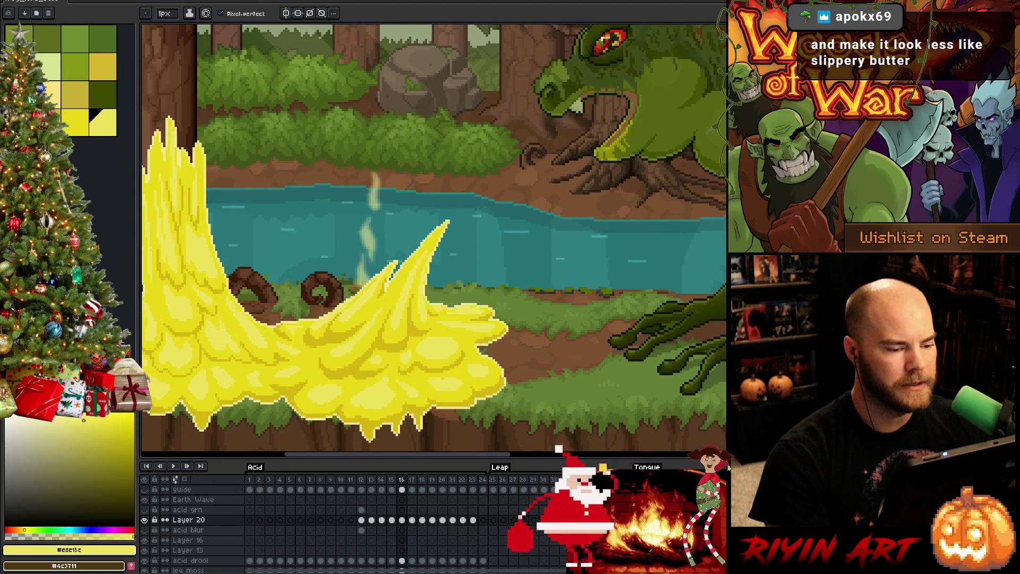
{"action": "key", "text": "Right"}
{"action": "key", "text": "Right"}
{"action": "left_click_drag", "start_coordinate": [297, 357], "coordinate": [420, 328]}
{"action": "key", "text": "Left"}
{"action": "key", "text": "Right"}
{"action": "key", "text": "Left"}
{"action": "key", "text": "Right"}
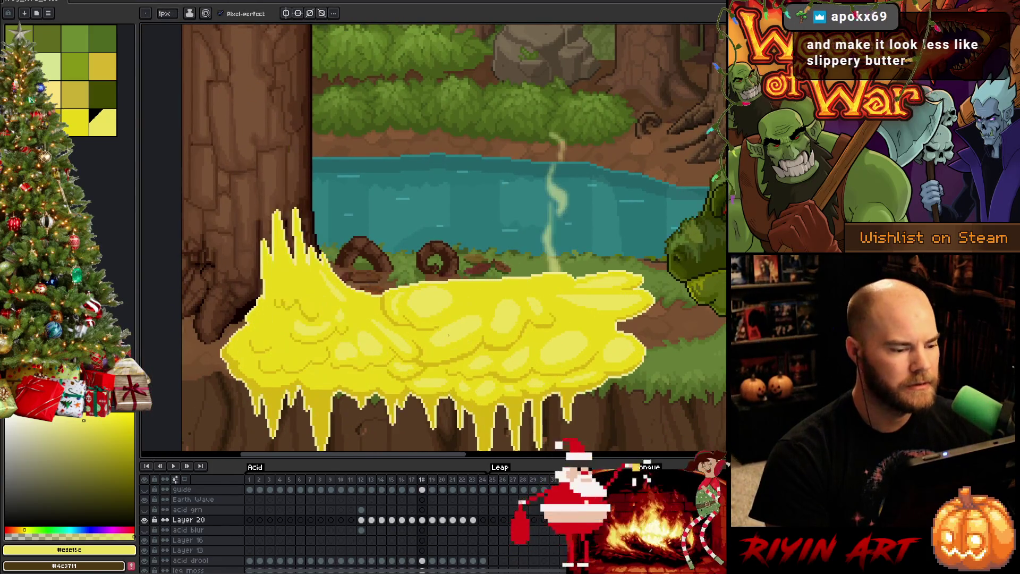
{"action": "key", "text": "Left"}
{"action": "key", "text": "Right"}
{"action": "key", "text": "Left"}
{"action": "key", "text": "Right"}
{"action": "key", "text": "space"}
{"action": "left_click_drag", "start_coordinate": [334, 331], "coordinate": [360, 339]}
{"action": "key", "text": "Right"}
{"action": "key", "text": "Left"}
{"action": "key", "text": "Right"}
{"action": "key", "text": "Right"}
{"action": "key", "text": "Right"}
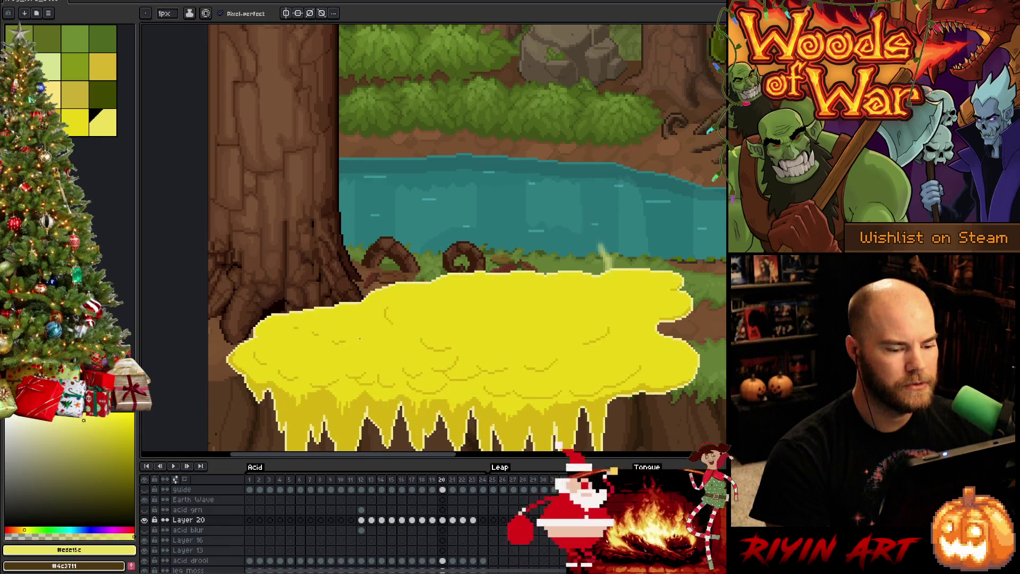
{"action": "key", "text": "Right"}
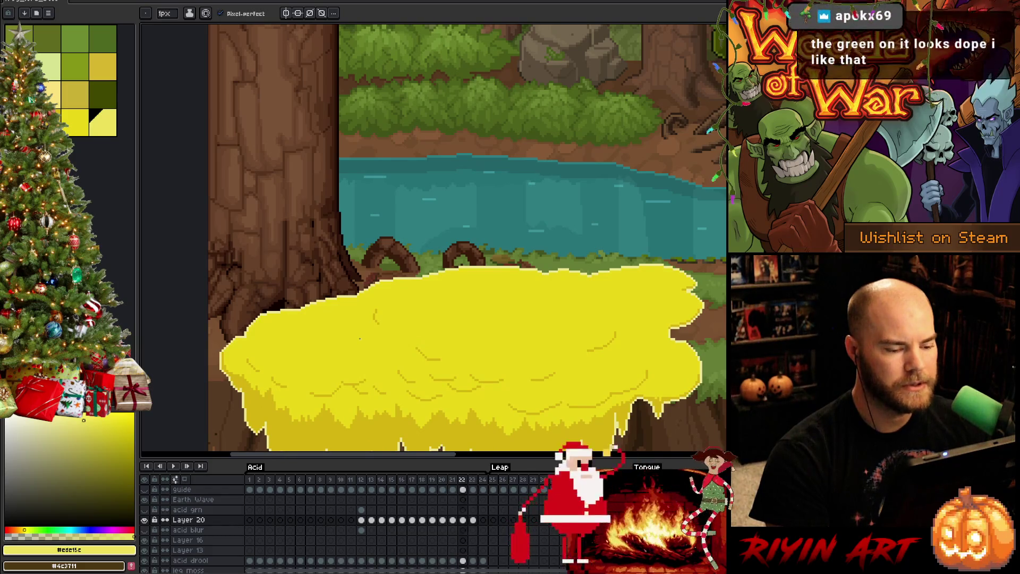
{"action": "key", "text": "Left"}
{"action": "key", "text": "Left"}
{"action": "key", "text": "Left"}
{"action": "key", "text": "Left"}
{"action": "key", "text": "Left"}
{"action": "key", "text": "Left"}
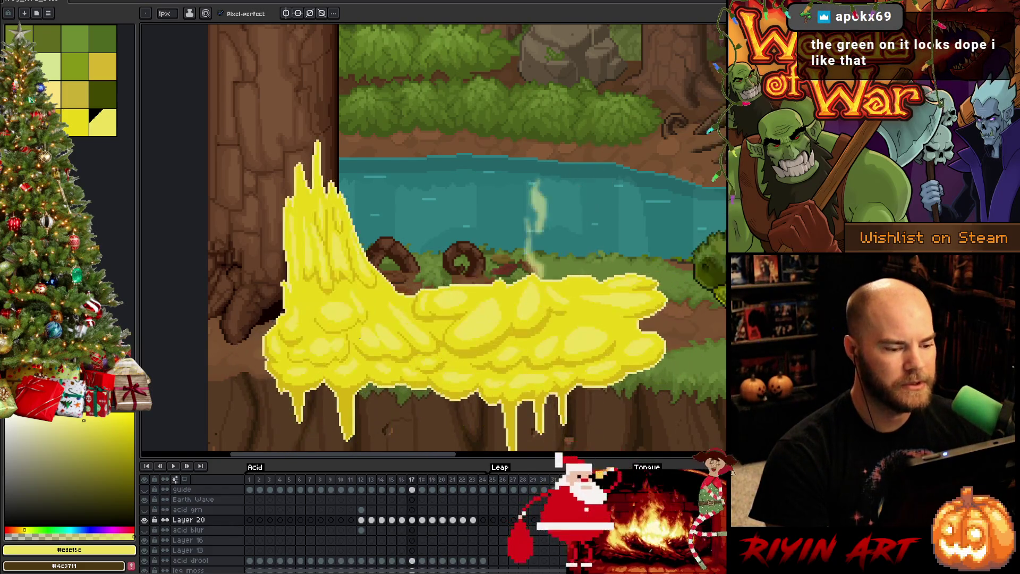
{"action": "key", "text": "Right"}
{"action": "key", "text": "Right"}
{"action": "key", "text": "Right"}
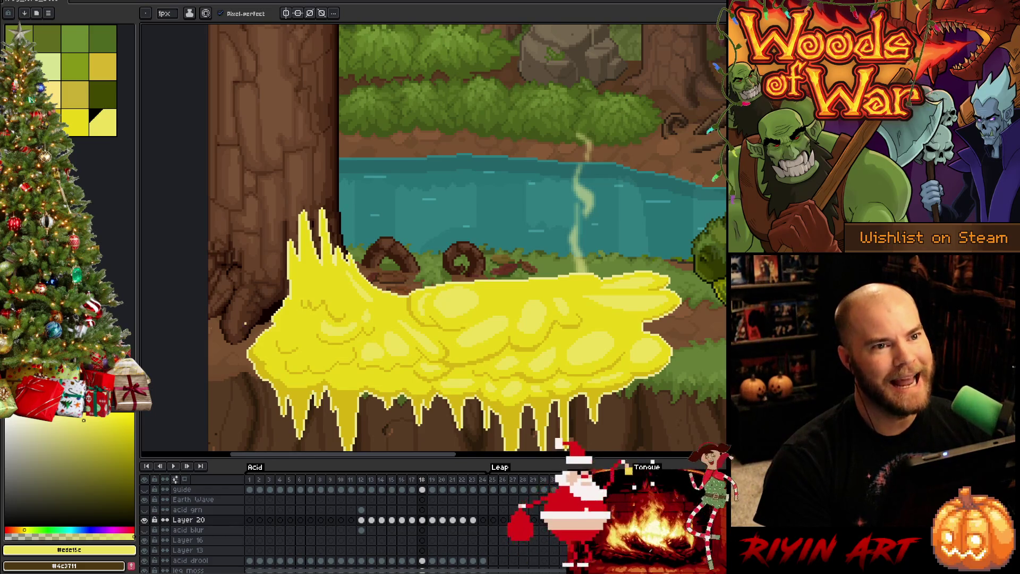
{"action": "scroll", "coordinate": [396, 377], "scroll_direction": "up", "scroll_amount": 1}
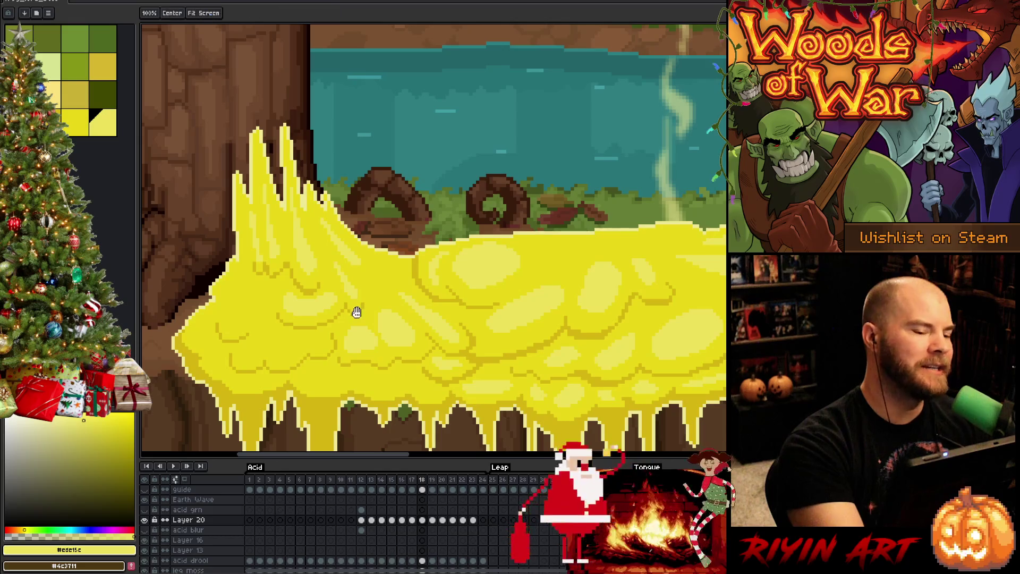
Draw a short #ede15c highlight stroke on the acid blob's left side with the 1px Pencil.
{"action": "left_click_drag", "start_coordinate": [354, 307], "coordinate": [405, 274]}
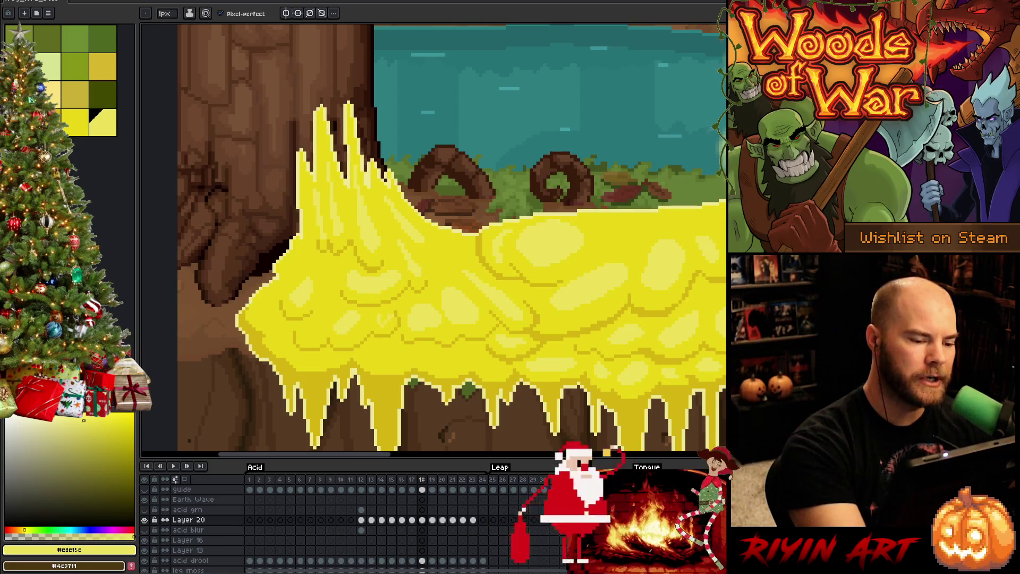
{"action": "key", "text": "g"}
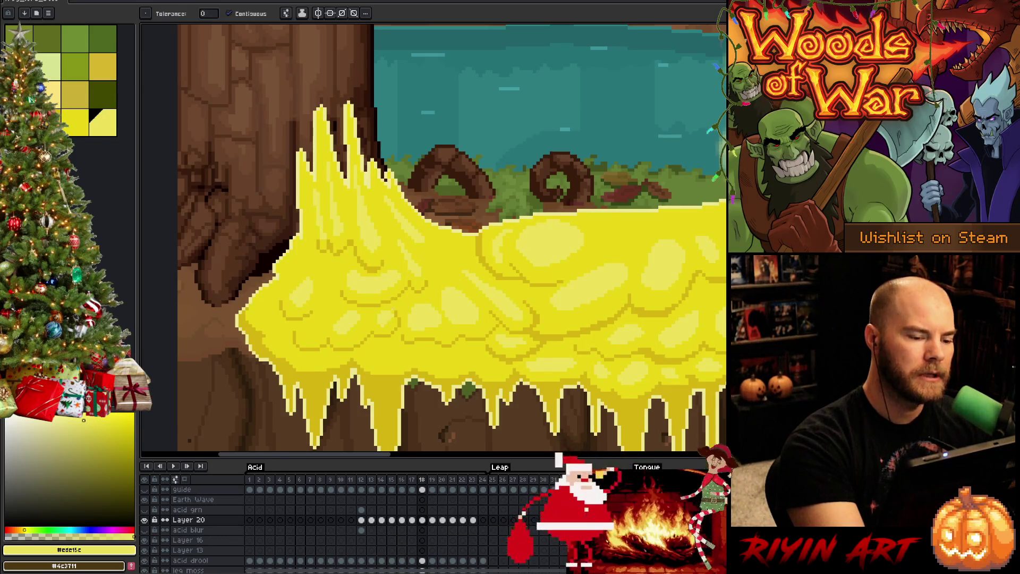
{"action": "key", "text": "b"}
{"action": "key", "text": "["}
{"action": "key", "text": "bracketright"}
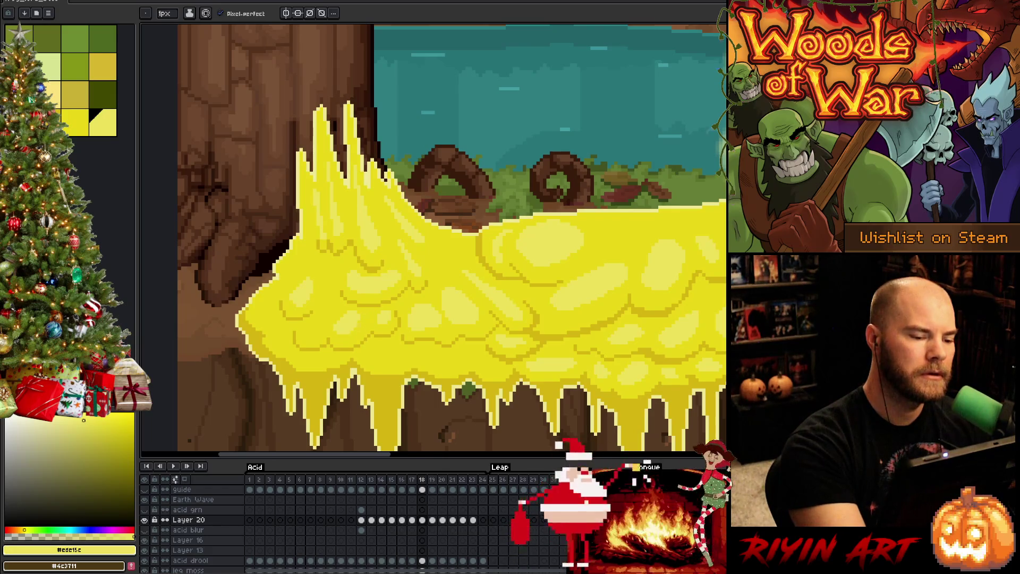
{"action": "left_click_drag", "start_coordinate": [303, 325], "coordinate": [325, 316]}
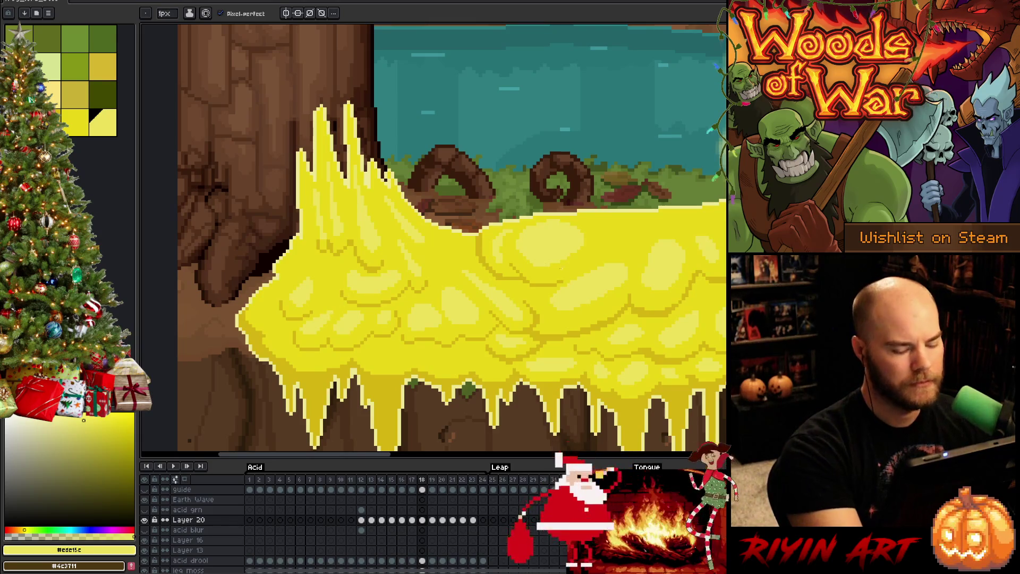
Flip between frames 17 and 18 to compare the acid wave.
{"action": "key", "text": "Left"}
{"action": "key", "text": "Right"}
{"action": "key", "text": "Left"}
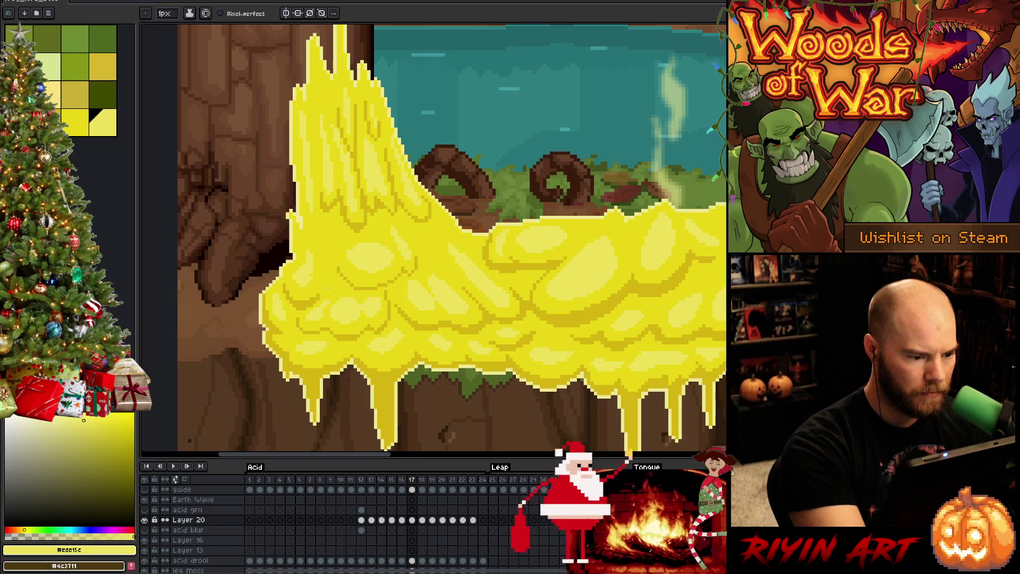
Flip through acid frames 16, 17 and 18 to compare the spray's shape.
{"action": "key", "text": "Left"}
{"action": "key", "text": "Right"}
{"action": "key", "text": "Left"}
{"action": "key", "text": "Right"}
{"action": "key", "text": "Right"}
{"action": "key", "text": "Left"}
{"action": "key", "text": "Right"}
{"action": "key", "text": "Left"}
{"action": "key", "text": "Left"}
{"action": "key", "text": "Right"}
{"action": "key", "text": "Left"}
{"action": "key", "text": "Right"}
{"action": "key", "text": "Left"}
{"action": "key", "text": "Right"}
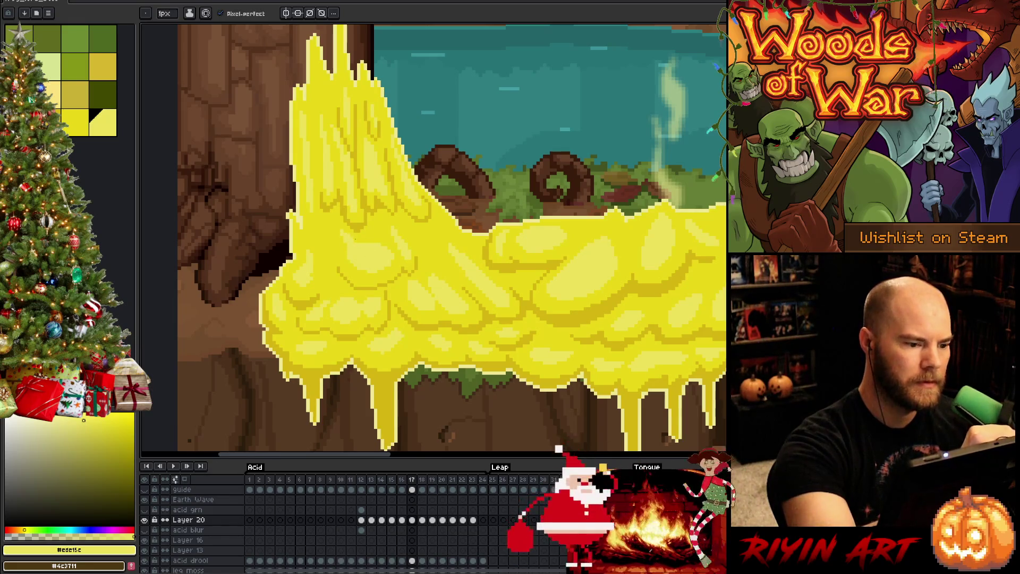
Flip back and forth between frames 16 and 17 to compare the cloud.
{"action": "key", "text": "Left"}
{"action": "key", "text": "Right"}
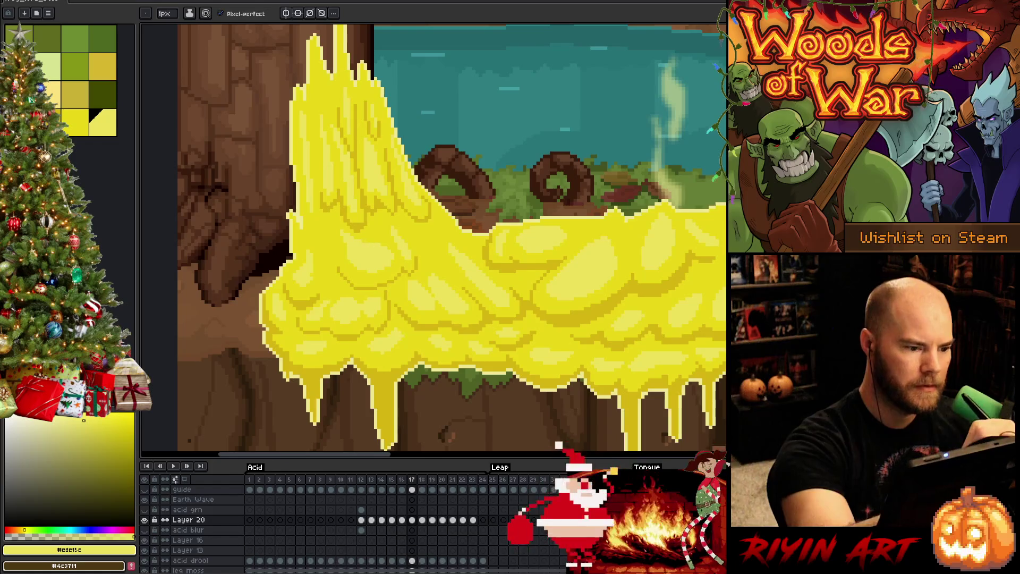
{"action": "key", "text": "Left"}
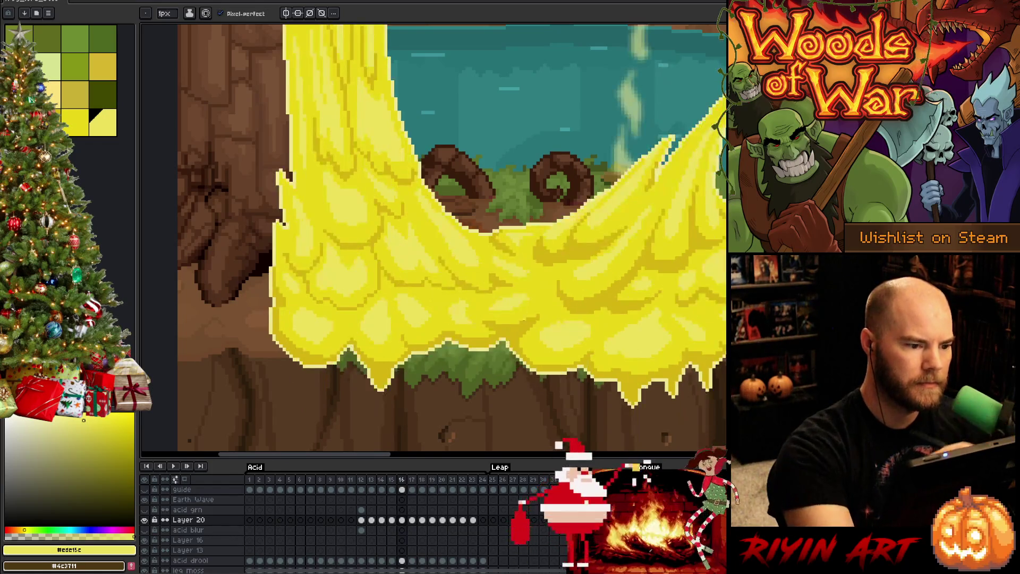
{"action": "key", "text": "Right"}
{"action": "key", "text": "Left"}
{"action": "key", "text": "Right"}
{"action": "key", "text": "Left"}
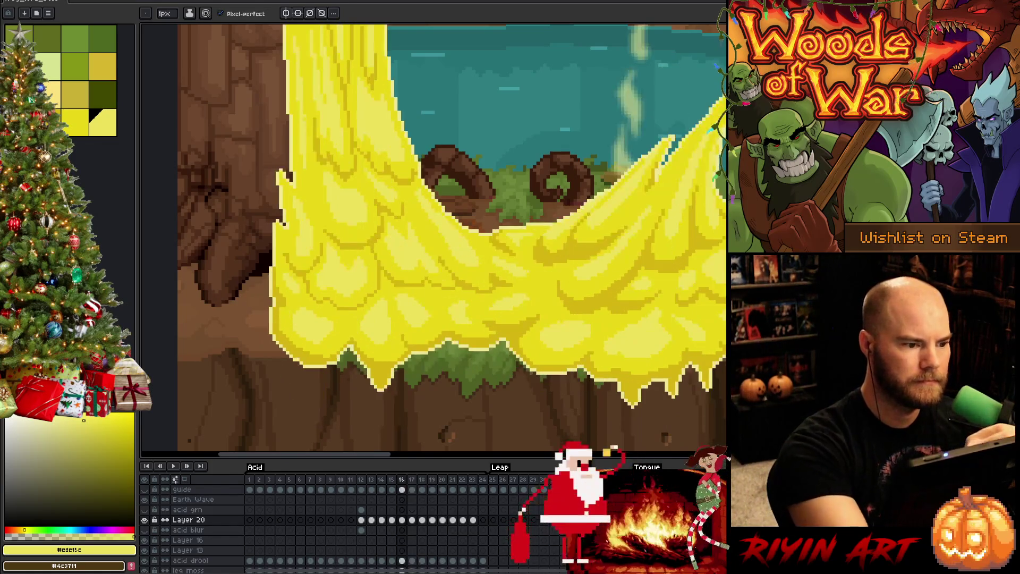
{"action": "key", "text": "Right"}
{"action": "key", "text": "Left"}
{"action": "key", "text": "Right"}
{"action": "key", "text": "Left"}
Compare frames 15 and 16, settling on frame 15.
{"action": "key", "text": "Left"}
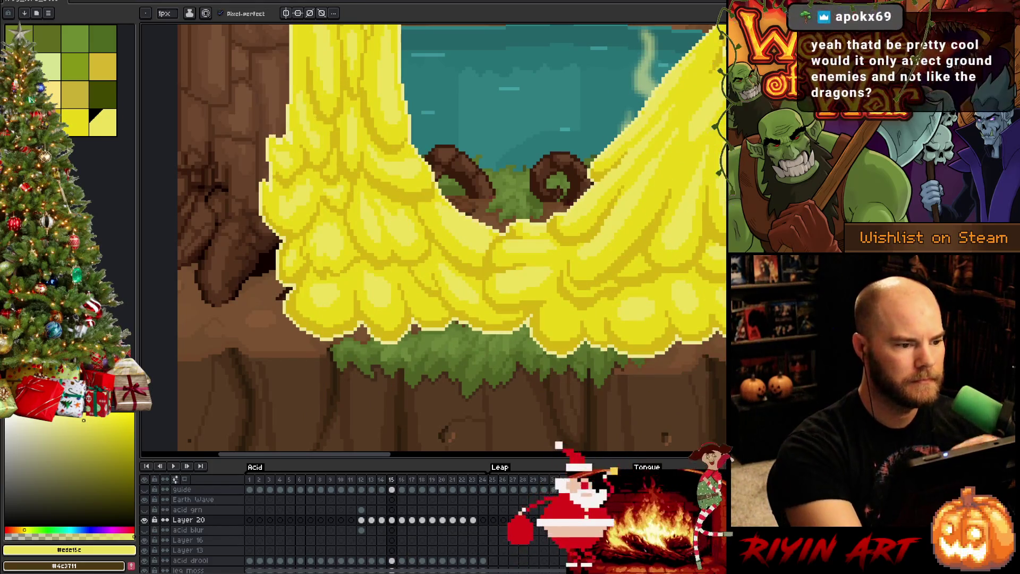
{"action": "key", "text": "Right"}
{"action": "key", "text": "Left"}
{"action": "key", "text": "Right"}
{"action": "key", "text": "Left"}
{"action": "key", "text": "Right"}
{"action": "key", "text": "Left"}
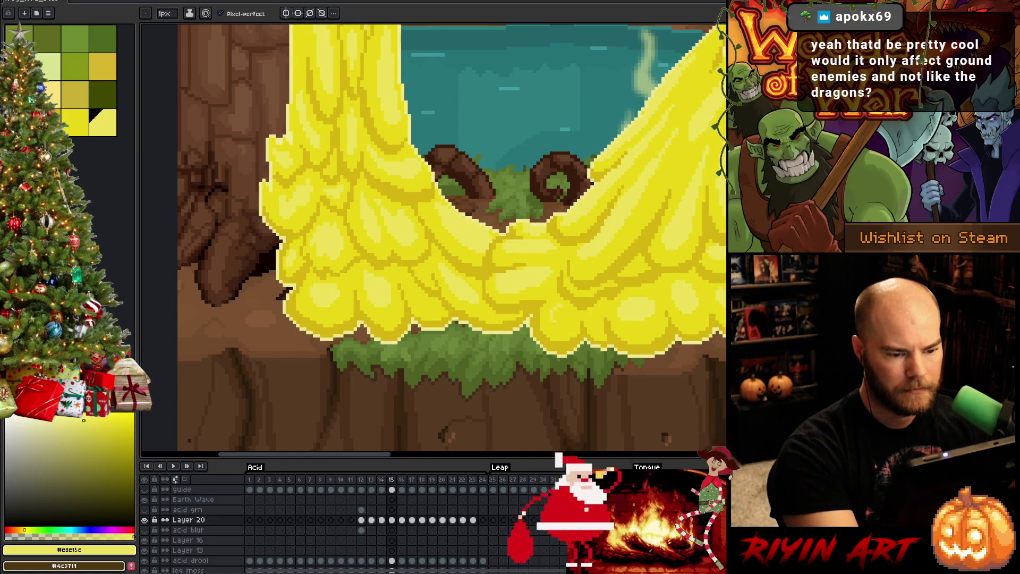
Try a paint-bucket fill on frame 15, undo the pale fill, and return to the pencil.
{"action": "key", "text": "g"}
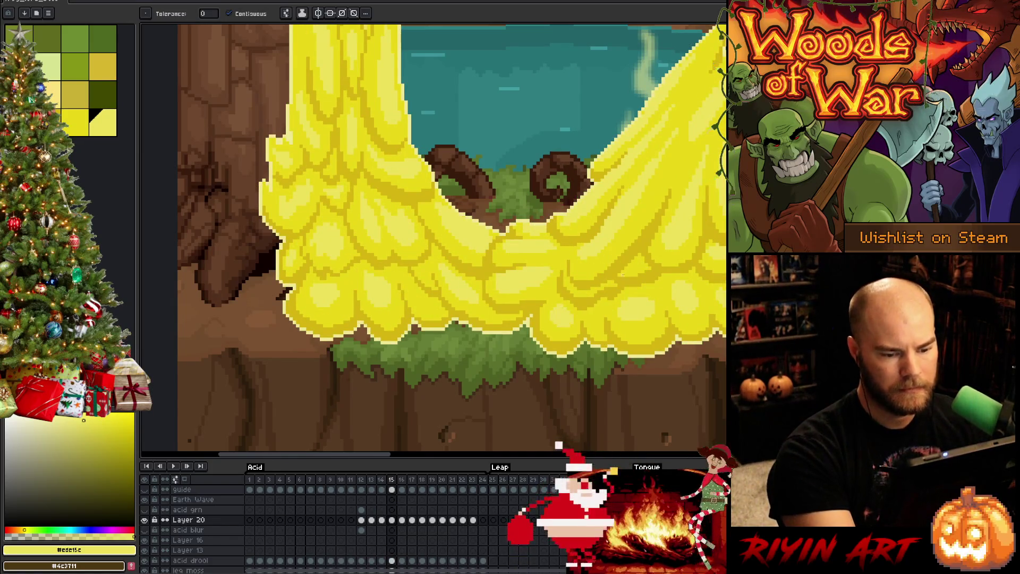
{"action": "key", "text": "Left"}
{"action": "key", "text": "Right"}
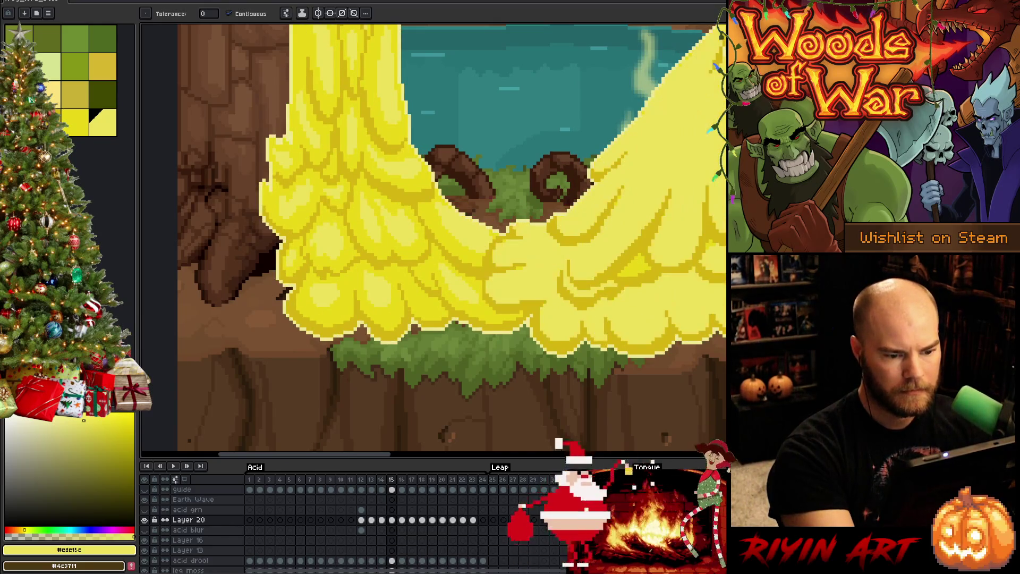
{"action": "key", "text": "ctrl+z"}
{"action": "key", "text": "b"}
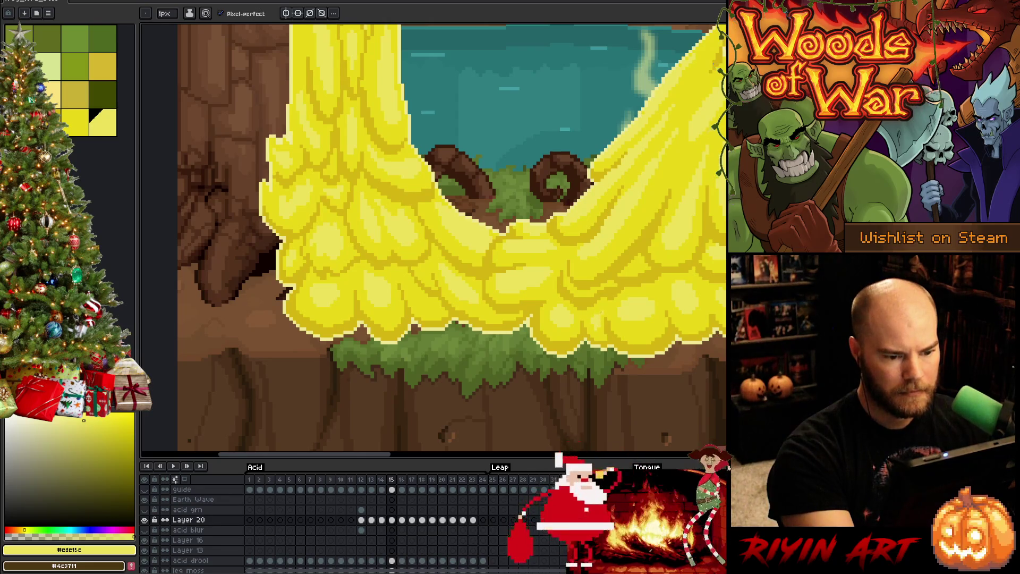
{"action": "mouse_move", "coordinate": [610, 295]}
{"action": "left_mouse_down"}
{"action": "mouse_move", "coordinate": [517, 306]}
{"action": "mouse_move", "coordinate": [476, 330]}
{"action": "left_mouse_up"}
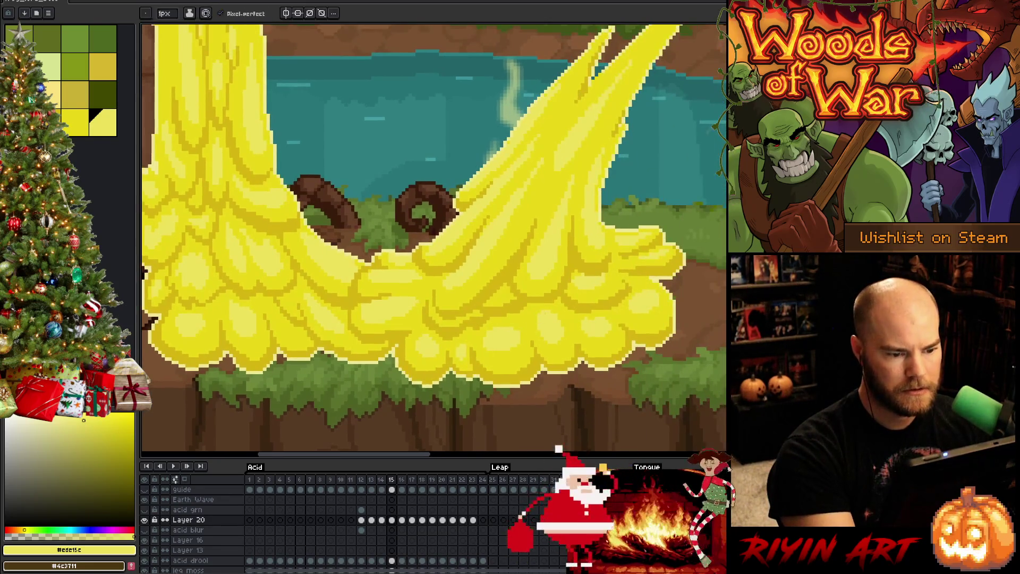
{"action": "key", "text": "Right"}
{"action": "key", "text": "Left"}
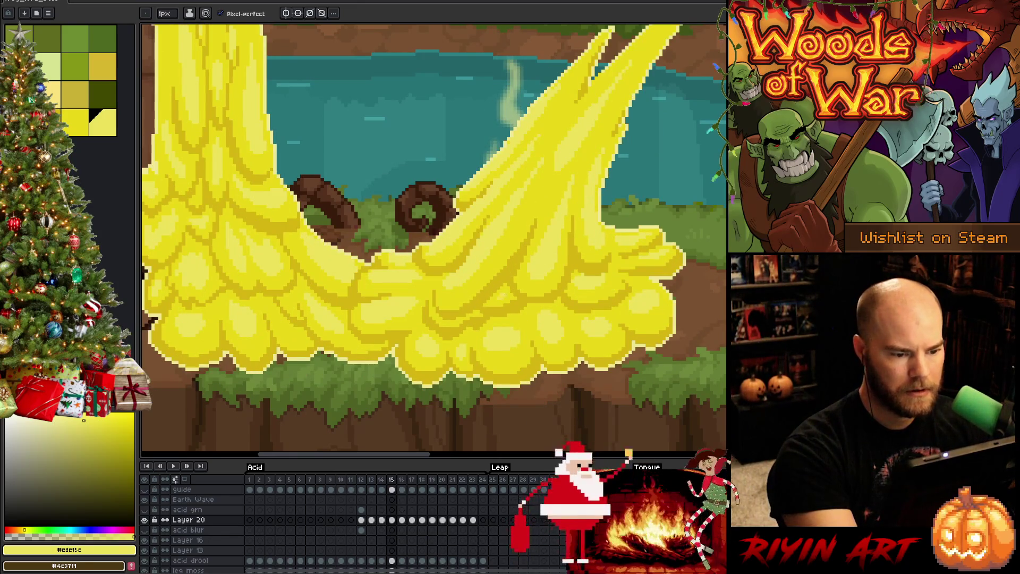
{"action": "key", "text": "Right"}
{"action": "key", "text": "Left"}
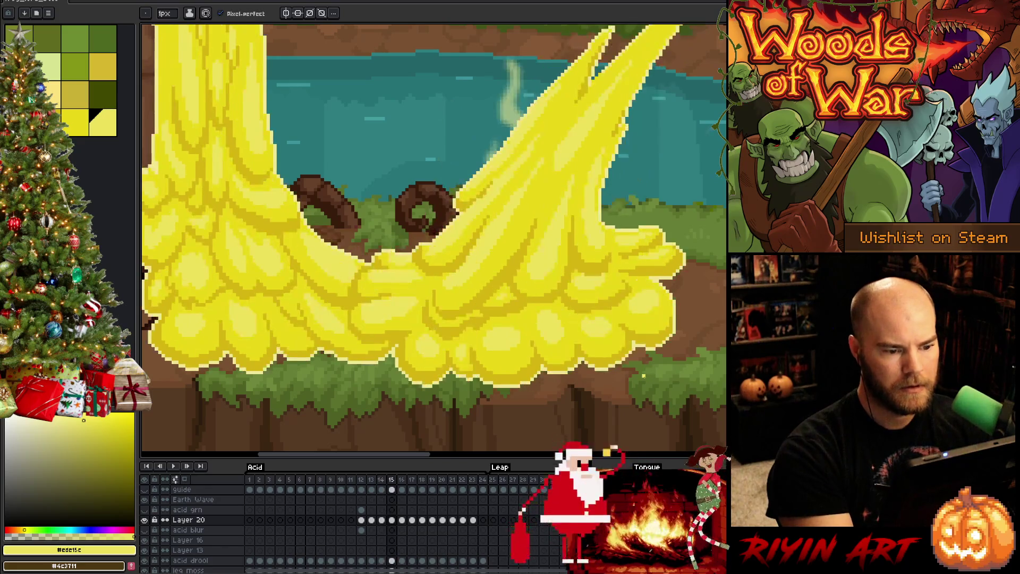
{"action": "key", "text": "Right"}
{"action": "key", "text": "Left"}
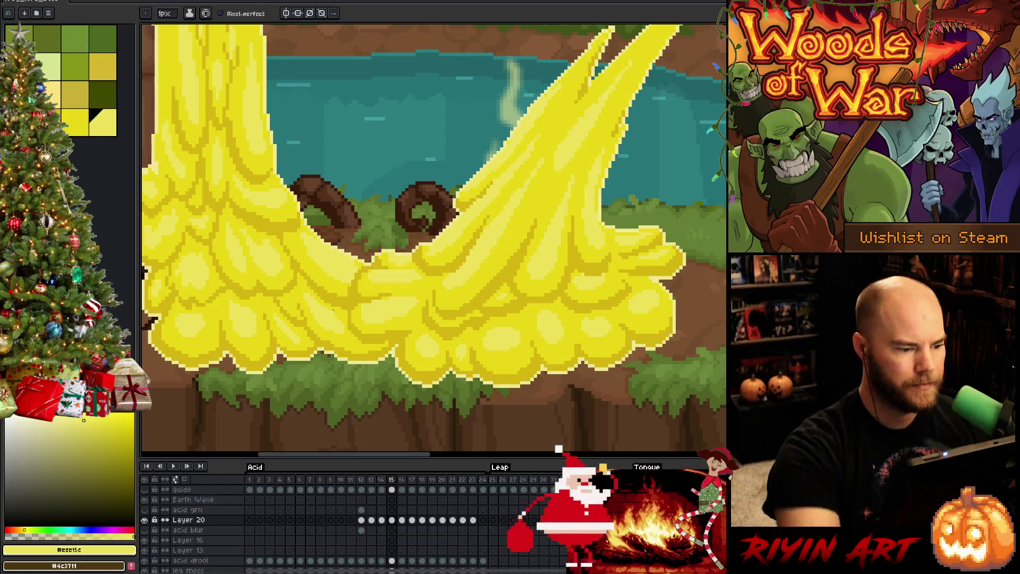
{"action": "scroll", "coordinate": [294, 261], "scroll_direction": "down", "scroll_amount": 2}
{"action": "scroll", "coordinate": [294, 261], "scroll_direction": "up", "scroll_amount": 2}
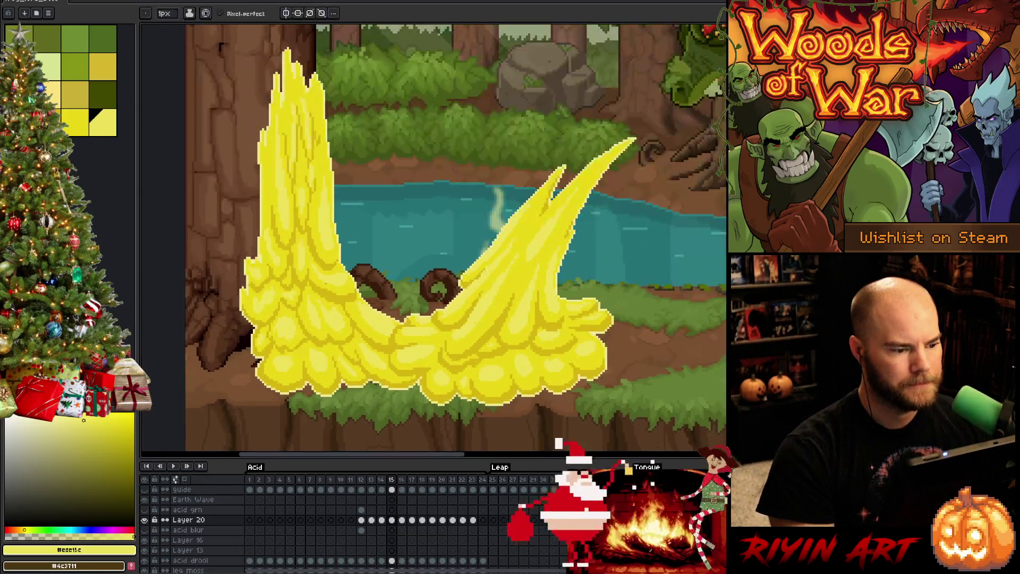
{"action": "key", "text": "Left"}
{"action": "key", "text": "Right"}
{"action": "key", "text": "Left"}
{"action": "key", "text": "Right"}
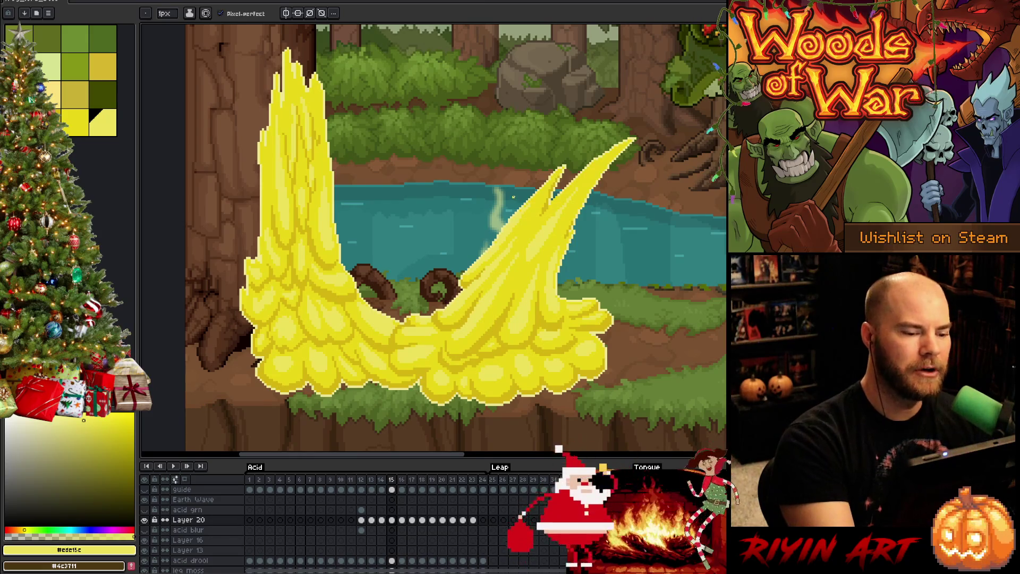
{"action": "key", "text": "space"}
Recentre on the acid spray and step through Layer 20 frames 14, 15 and 16 to frame 17.
{"action": "left_click_drag", "start_coordinate": [503, 287], "coordinate": [468, 277]}
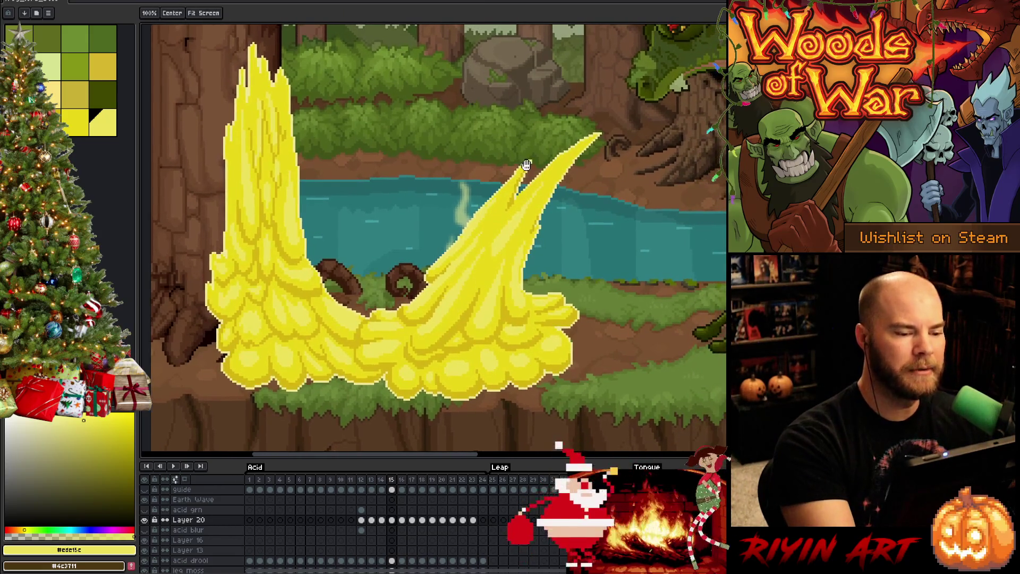
{"action": "left_click", "coordinate": [381, 520]}
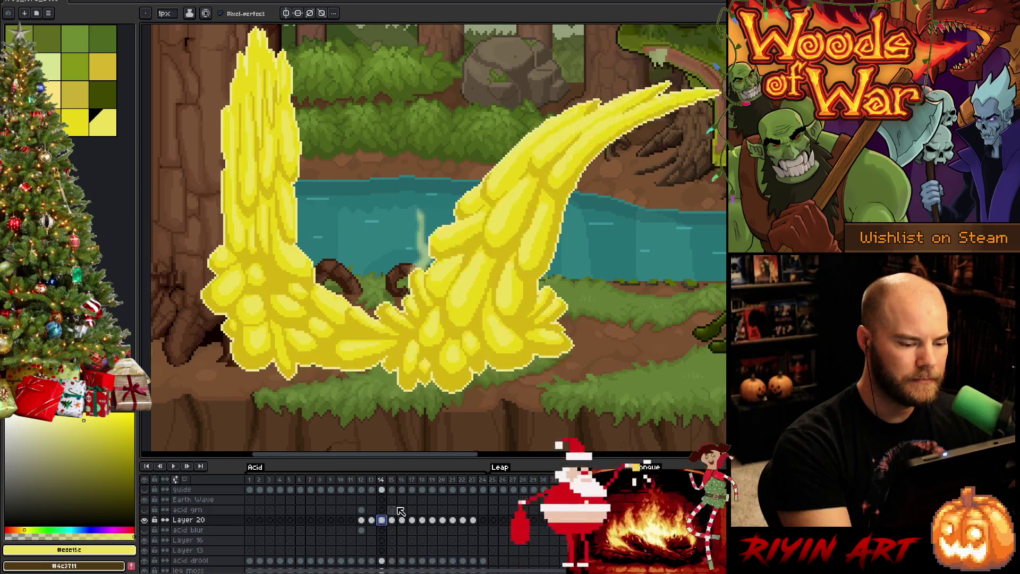
{"action": "left_click", "coordinate": [392, 520]}
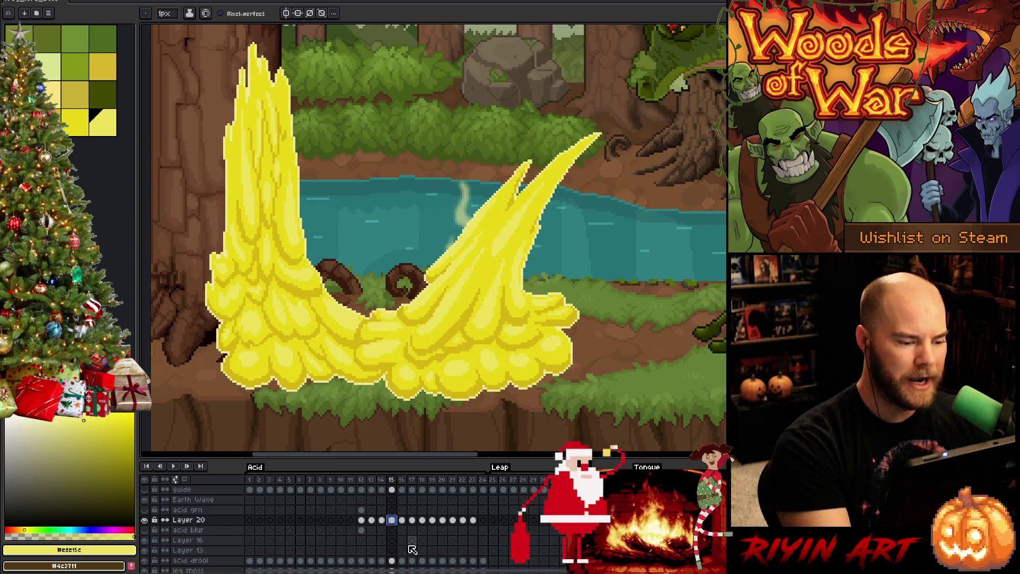
{"action": "left_click", "coordinate": [403, 521]}
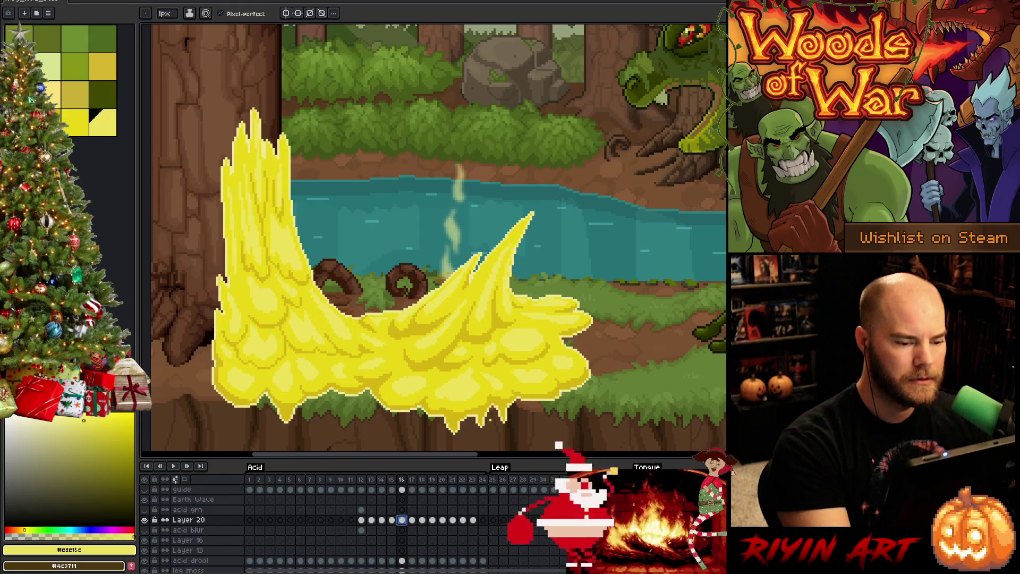
{"action": "key", "text": "Right"}
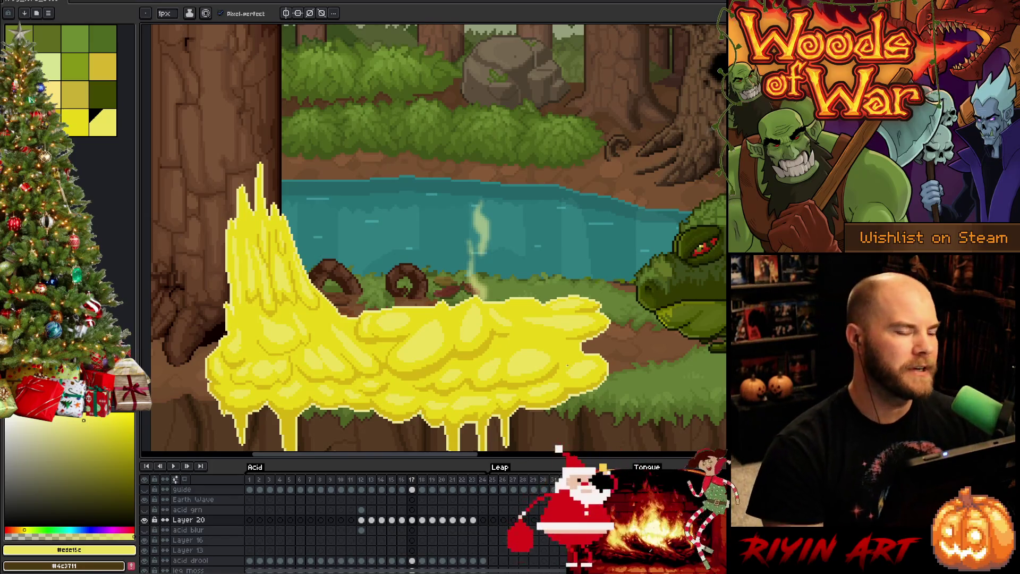
Flip between acid frames 17 and 18, briefly switching to the bucket and back to the pencil.
{"action": "key", "text": "Right"}
{"action": "key", "text": "Left"}
{"action": "key", "text": "Right"}
{"action": "key", "text": "Left"}
{"action": "key", "text": "Right"}
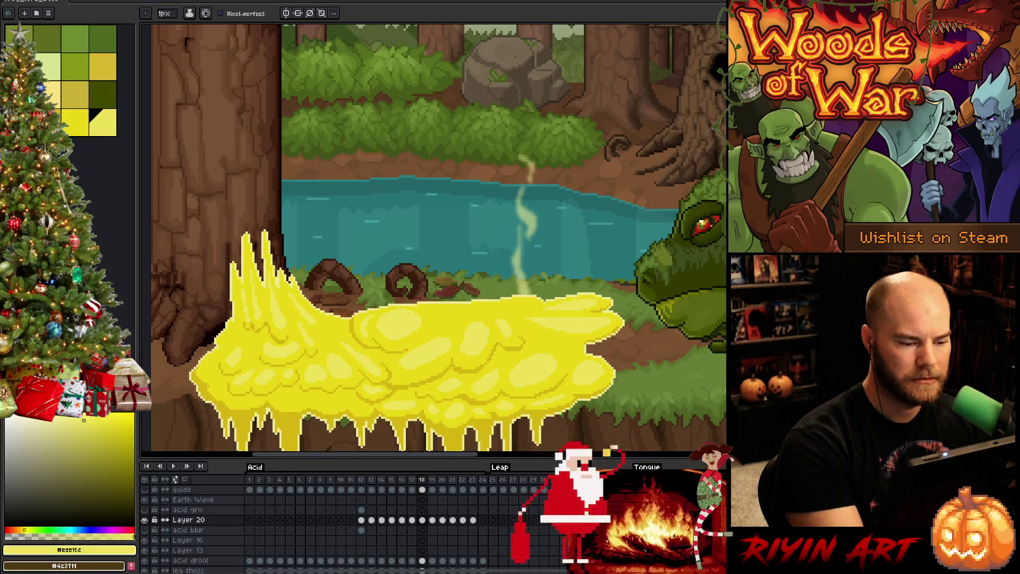
{"action": "key", "text": "g"}
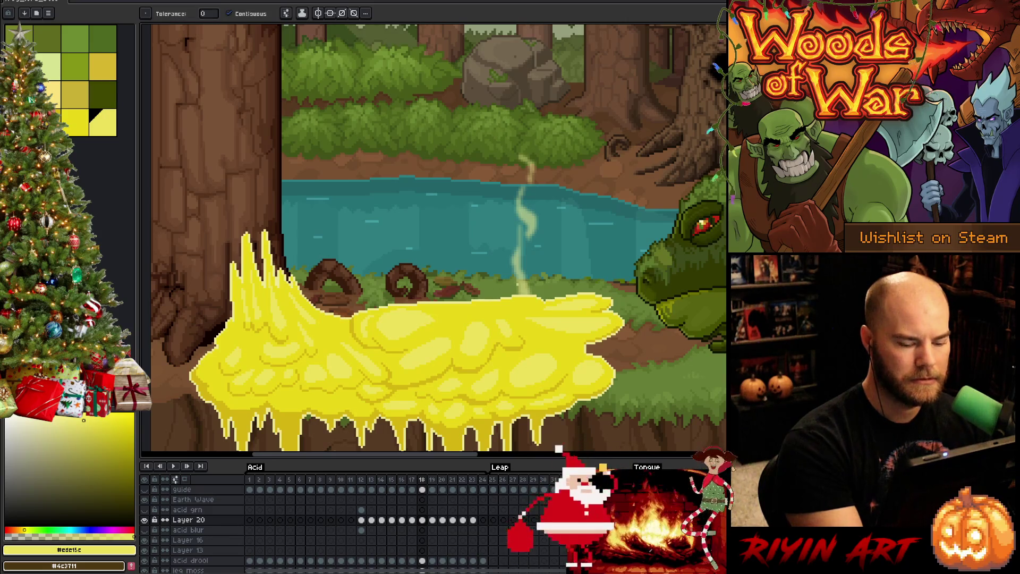
{"action": "key", "text": "Left"}
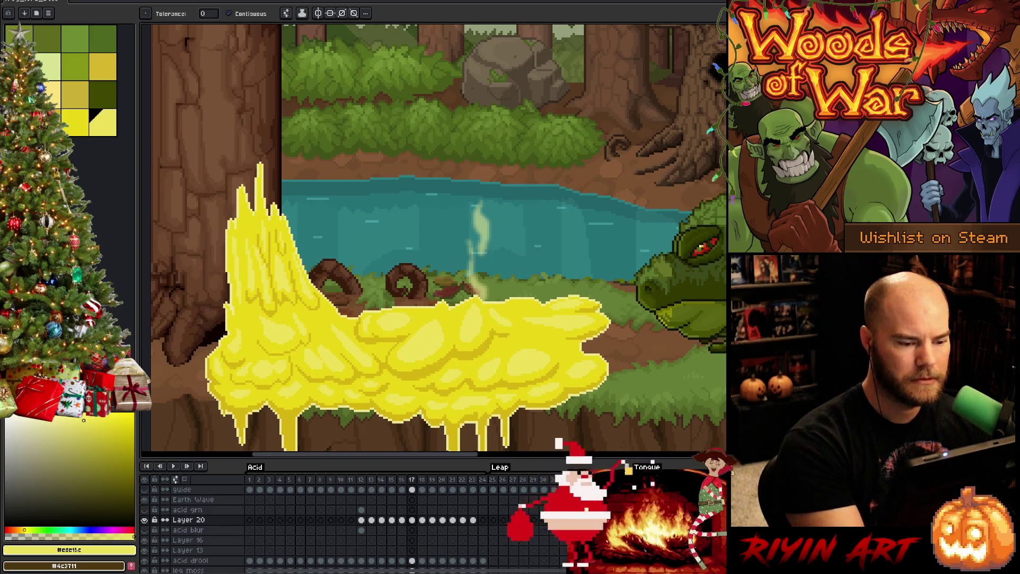
{"action": "key", "text": "b"}
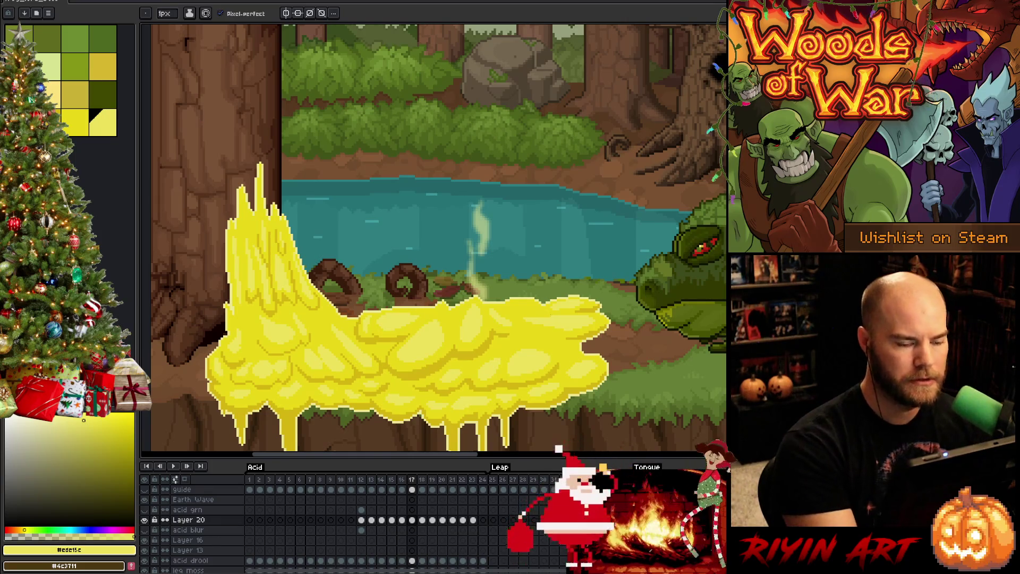
Return to frame 18, flick to 17 and back, and toggle bucket and pencil again.
{"action": "key", "text": "Right"}
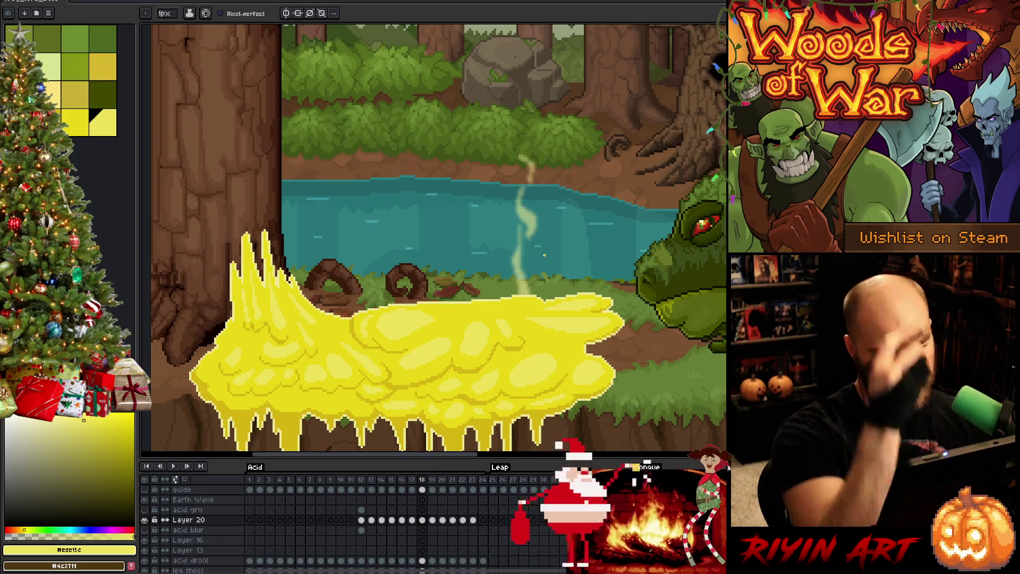
{"action": "key", "text": "Left"}
{"action": "key", "text": "Right"}
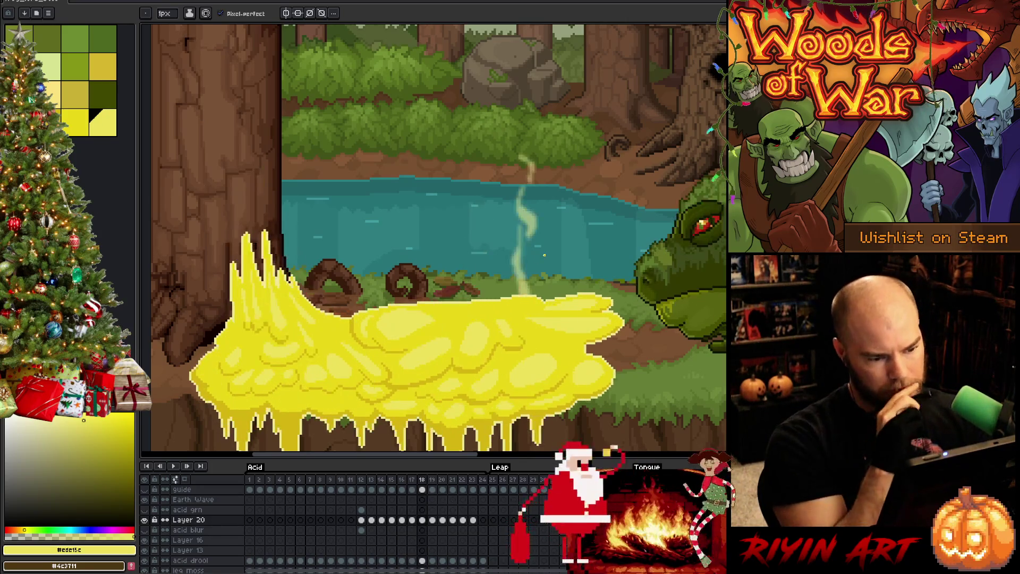
{"action": "key", "text": "Left"}
{"action": "key", "text": "Right"}
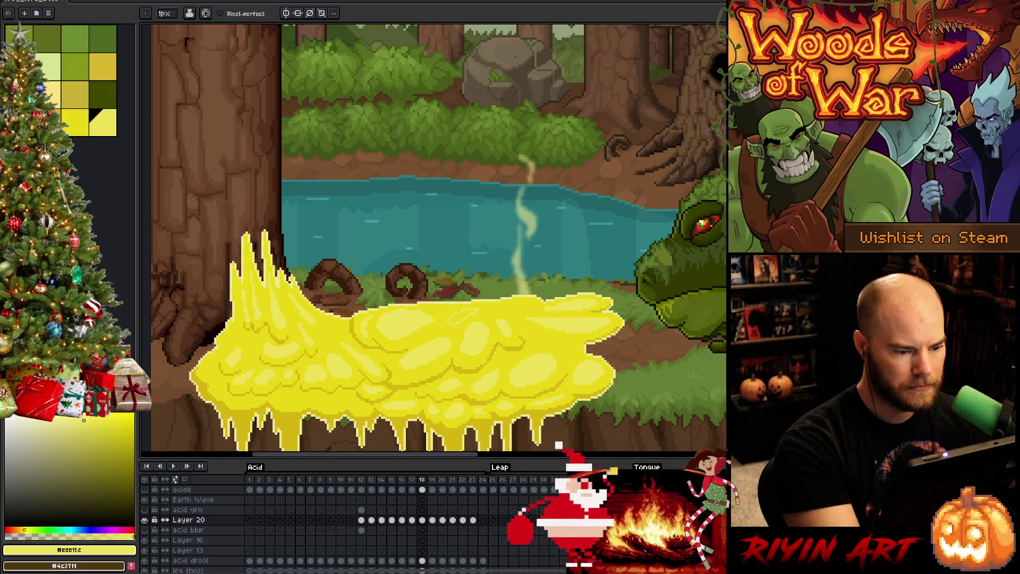
{"action": "key", "text": "g"}
{"action": "key", "text": "b"}
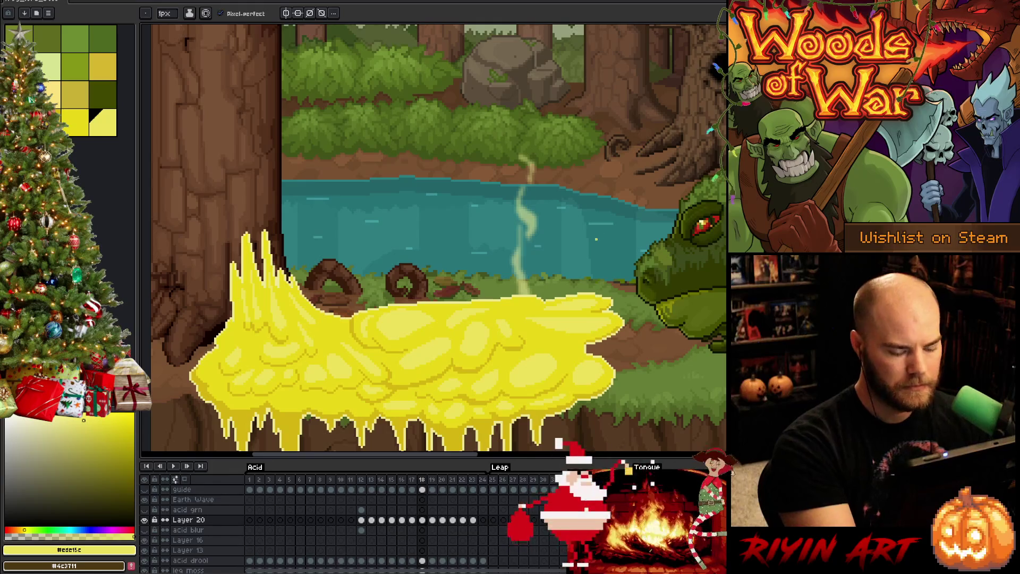
Peek at frame 19 with the period and comma keys, then compare frames 17 and 18.
{"action": "key", "text": "period"}
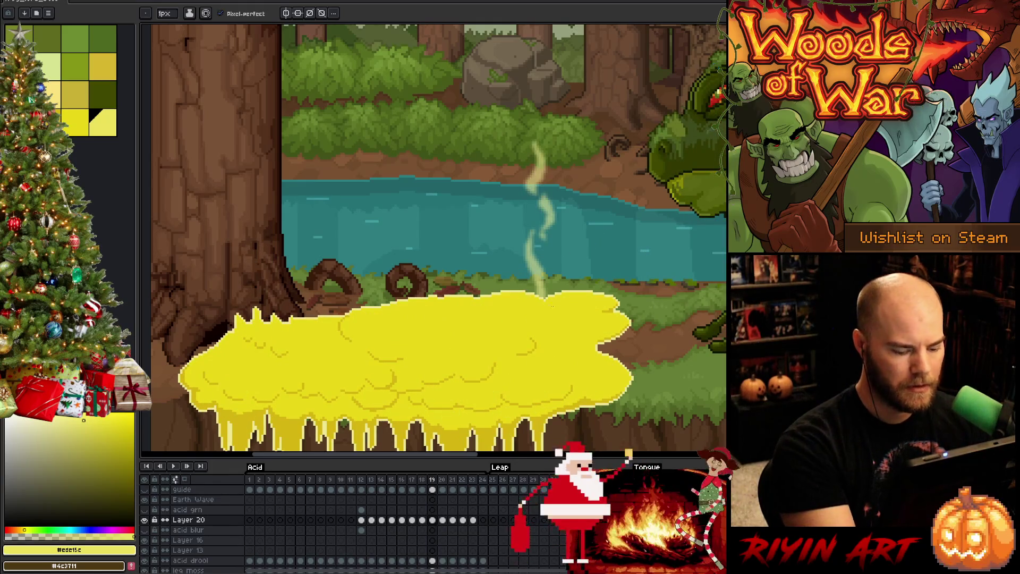
{"action": "key", "text": "comma"}
{"action": "key", "text": "comma"}
{"action": "key", "text": "period"}
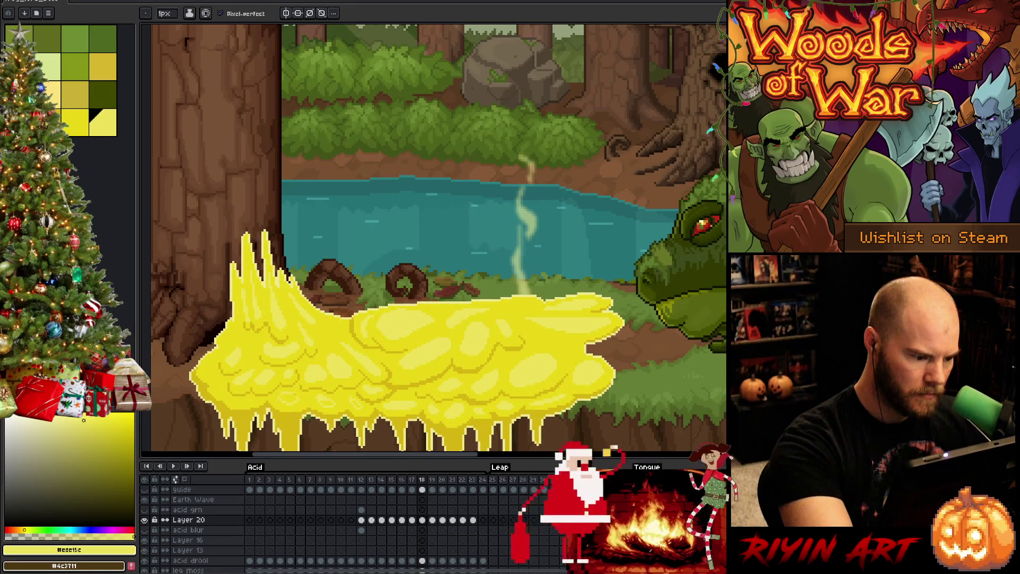
{"action": "key", "text": "Left"}
{"action": "key", "text": "Right"}
{"action": "key", "text": "Left"}
{"action": "key", "text": "Right"}
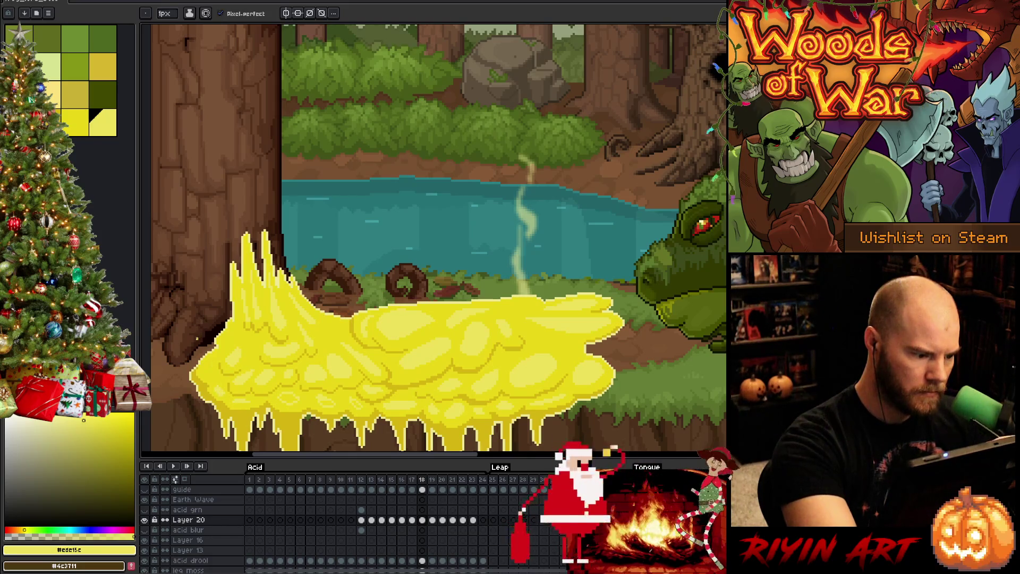
Step between frames 17 and 18 repeatedly, dip back to frame 16, then jump to 18.
{"action": "key", "text": "Left"}
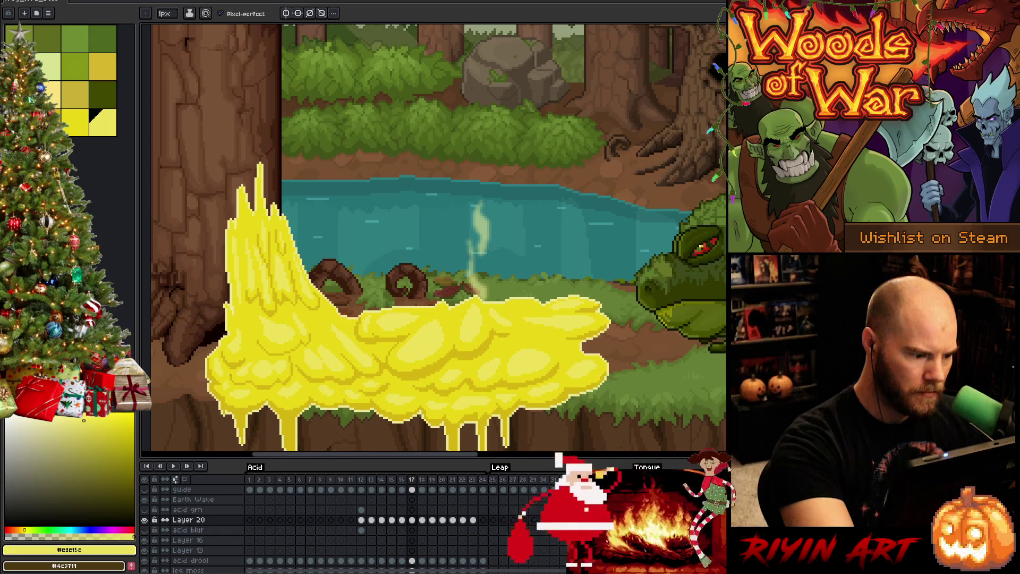
{"action": "key", "text": "Right"}
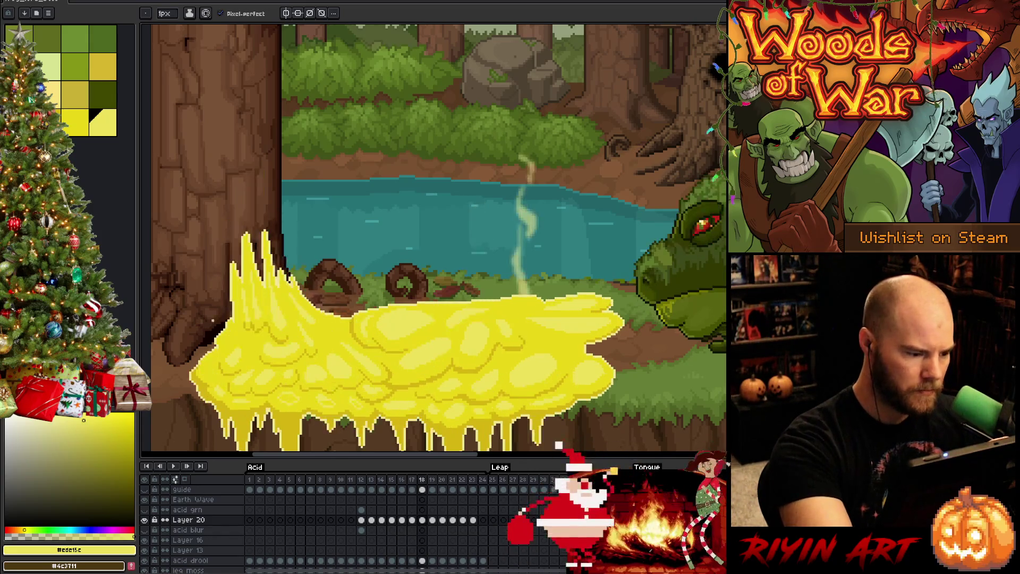
{"action": "key", "text": "Left"}
{"action": "key", "text": "Right"}
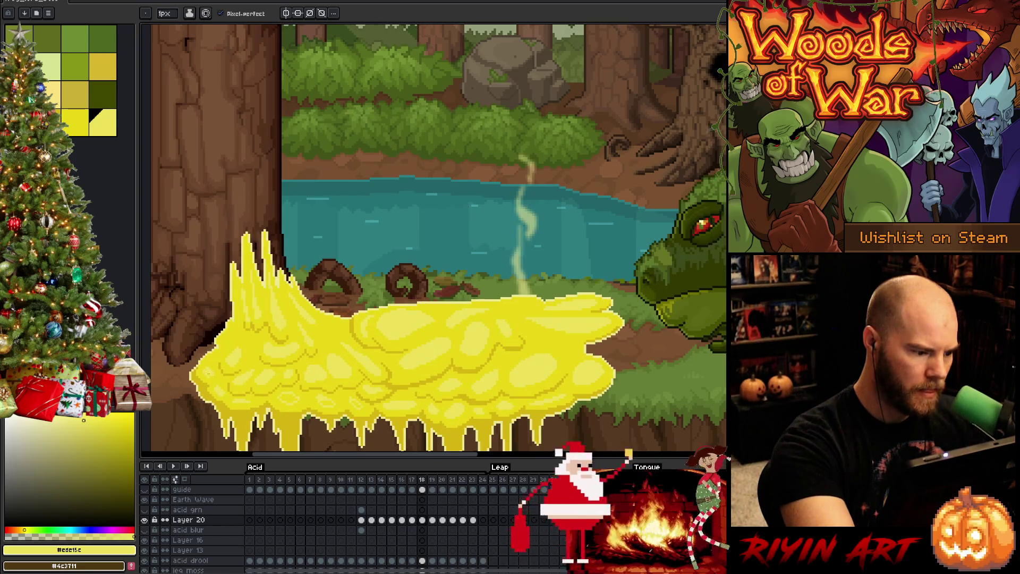
{"action": "key", "text": "Left"}
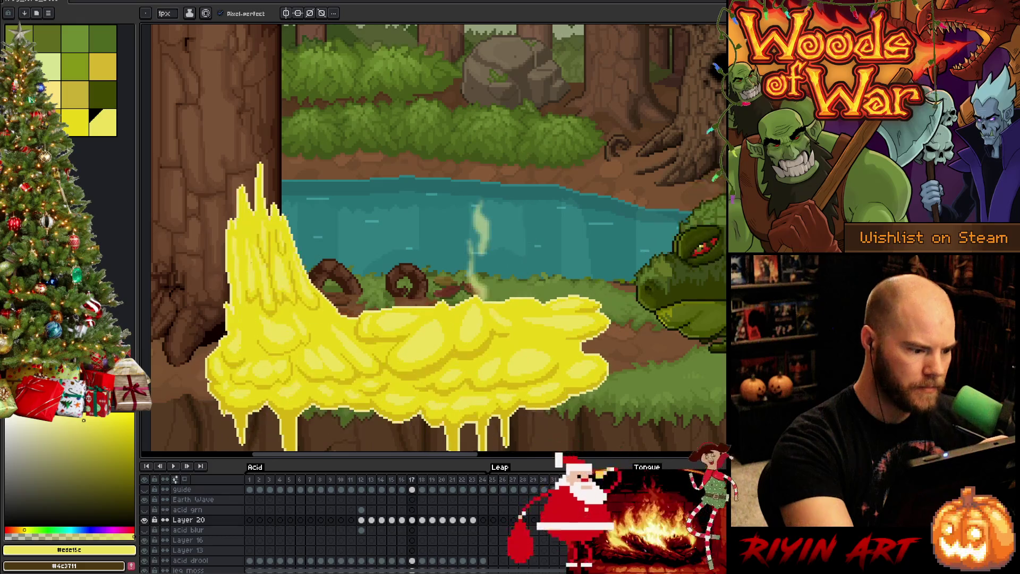
{"action": "key", "text": "Right"}
{"action": "key", "text": "Left"}
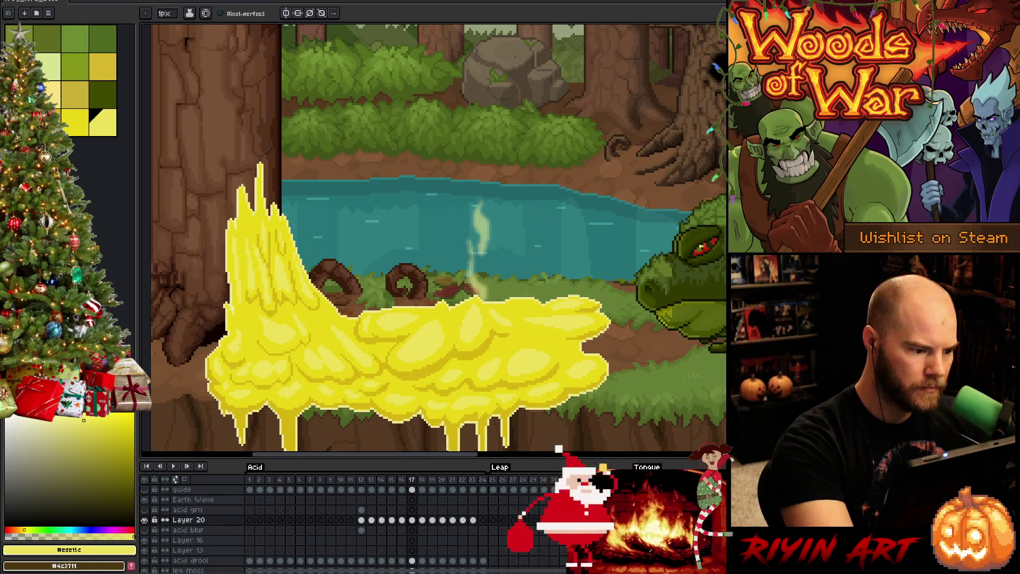
{"action": "key", "text": "Left"}
{"action": "key", "text": "Right"}
{"action": "key", "text": "Right"}
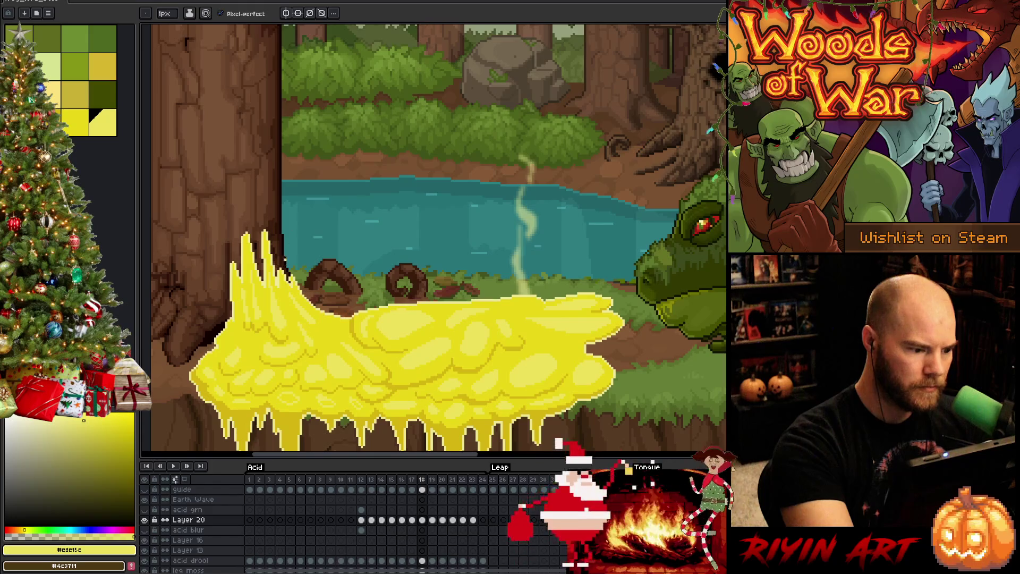
Compare frames 17 and 18 again, landing on frame 18.
{"action": "key", "text": "Left"}
{"action": "key", "text": "Right"}
{"action": "key", "text": "Left"}
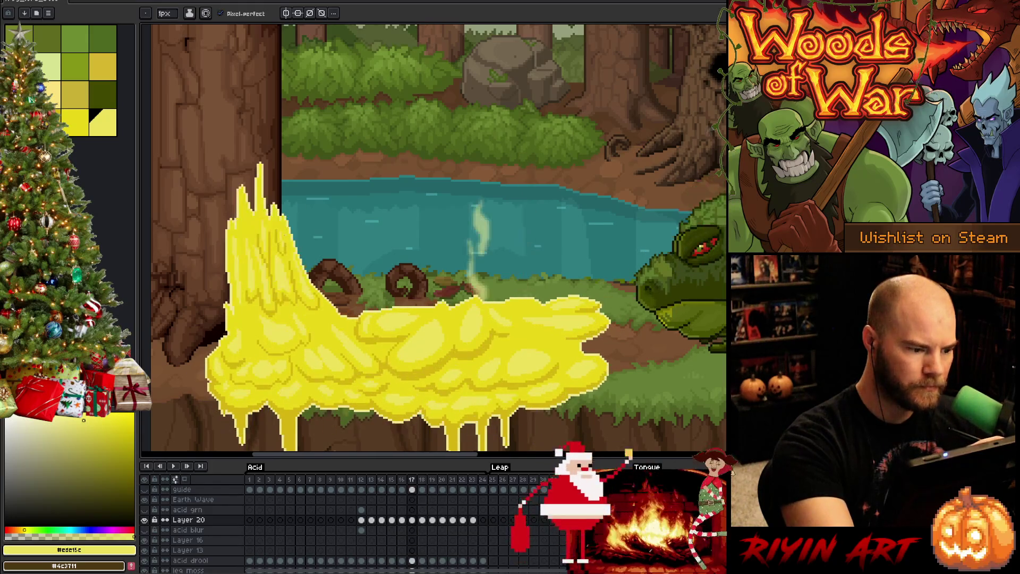
{"action": "key", "text": "Right"}
{"action": "key", "text": "Left"}
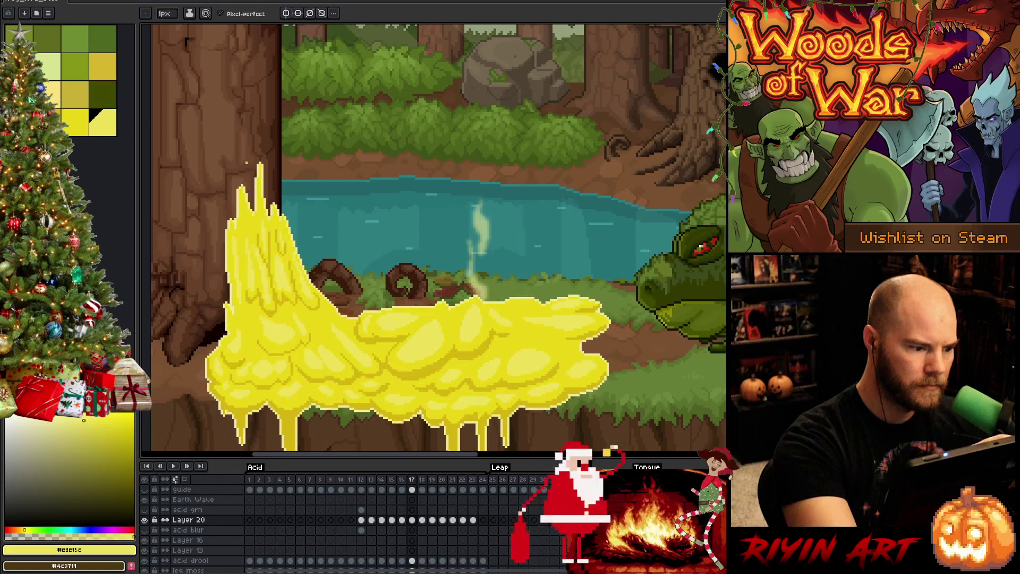
{"action": "key", "text": "Right"}
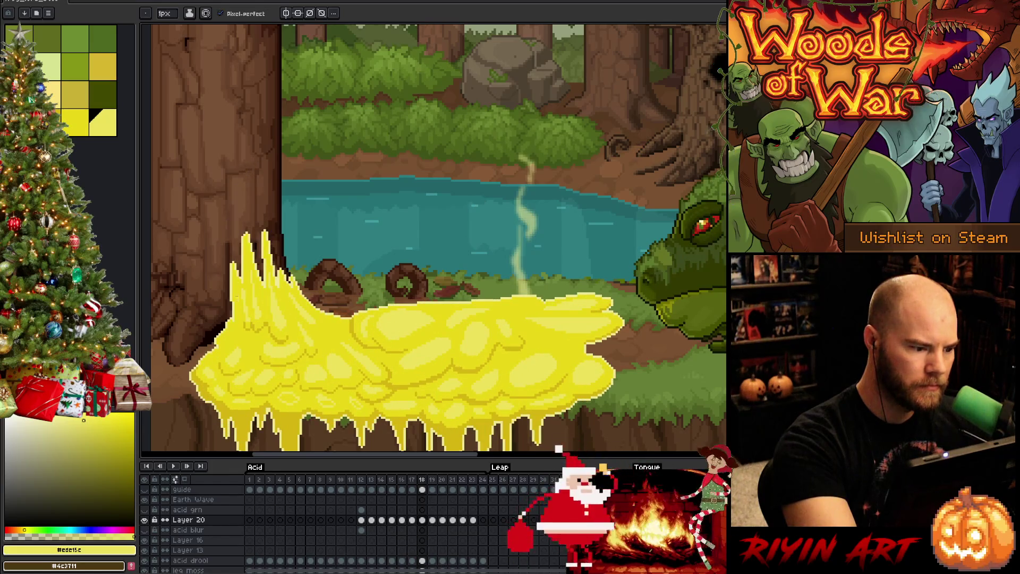
Give frames 17 and 18 a final side-by-side check and switch to the paint bucket.
{"action": "key", "text": "Left"}
{"action": "key", "text": "Right"}
{"action": "key", "text": "Left"}
{"action": "key", "text": "Right"}
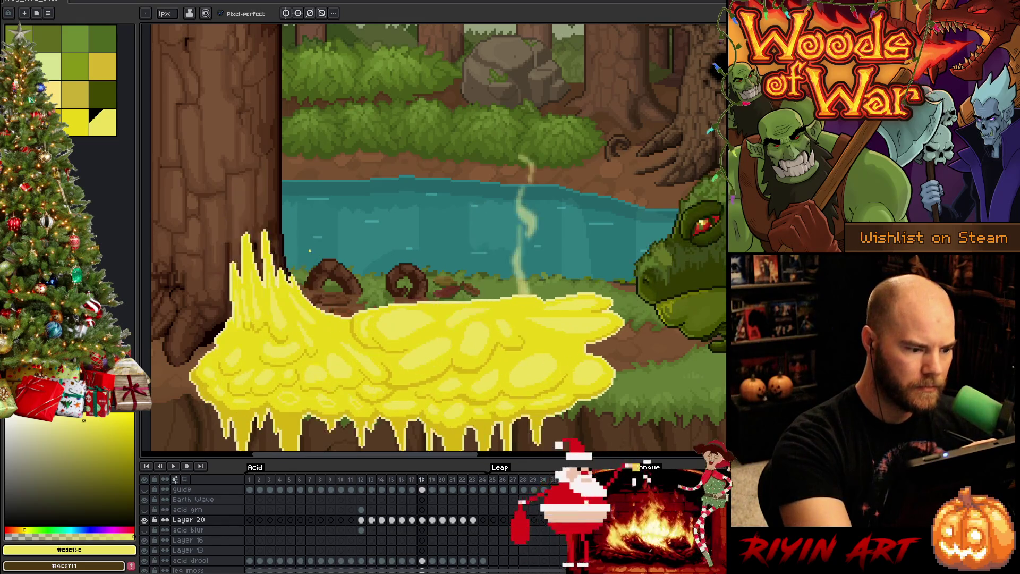
{"action": "key", "text": "Left"}
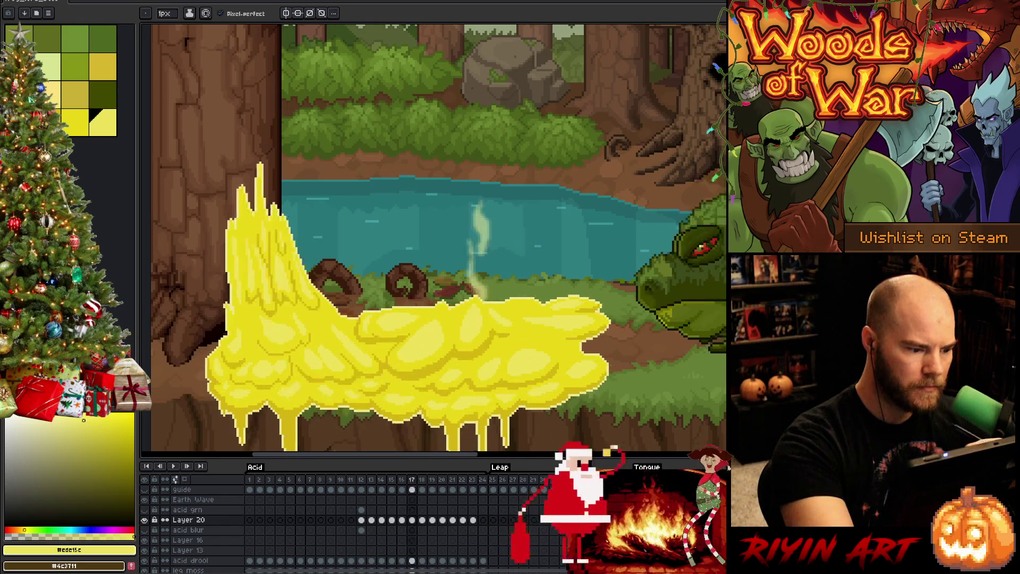
{"action": "key", "text": "Right"}
{"action": "key", "text": "Left"}
{"action": "key", "text": "Right"}
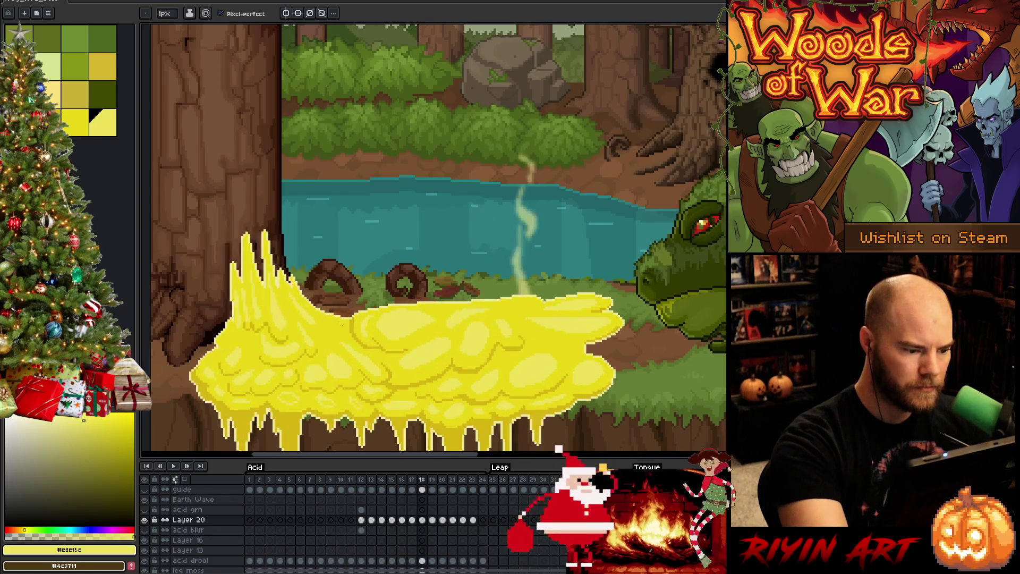
{"action": "key", "text": "g"}
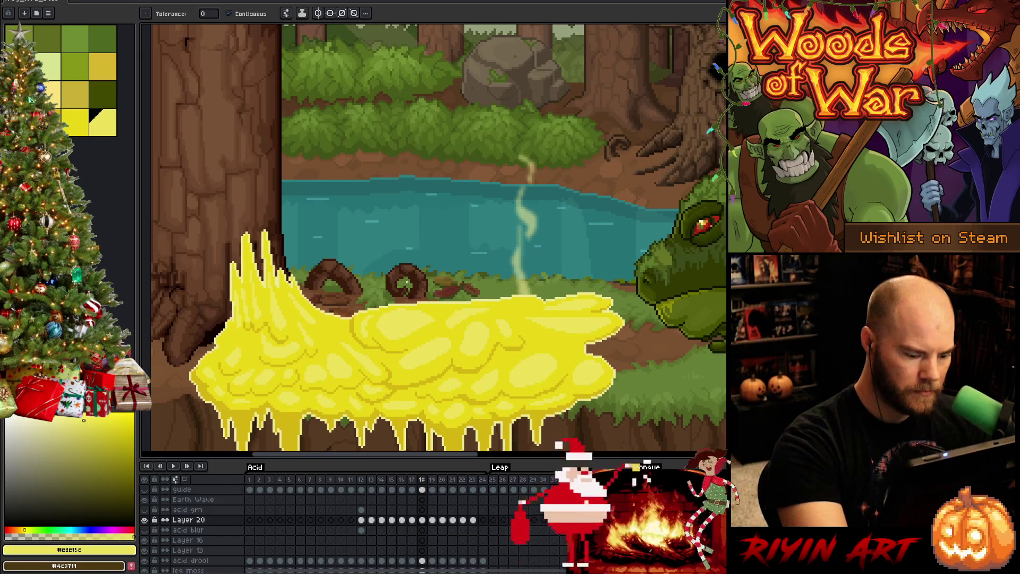
{"action": "key", "text": "ctrl+s"}
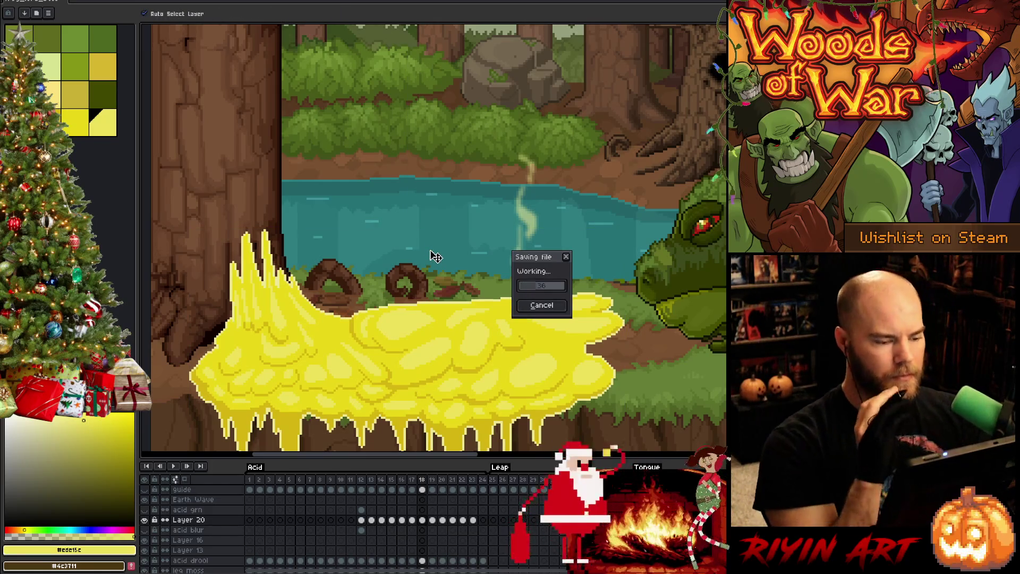
{"action": "key", "text": "Left"}
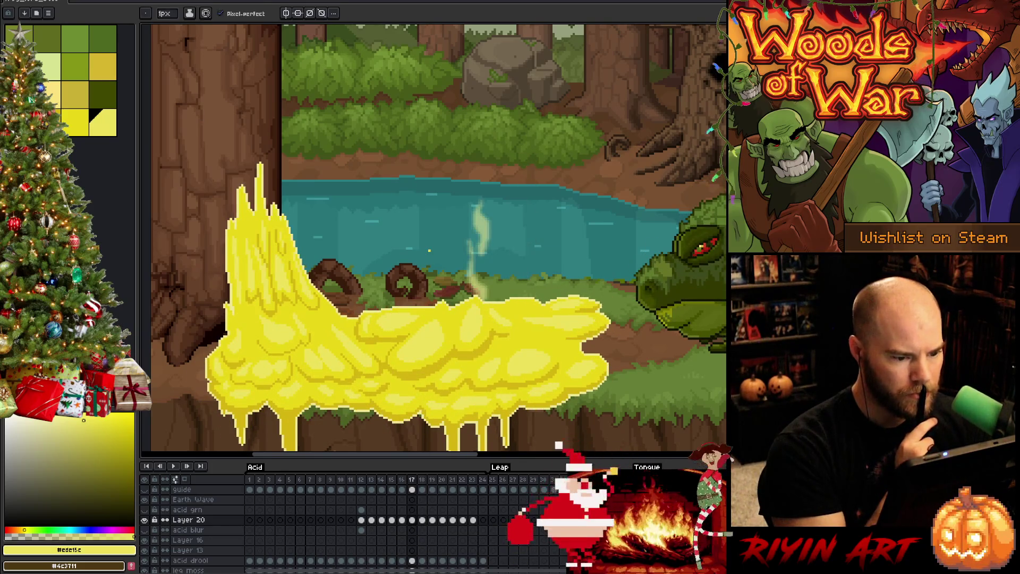
{"action": "key", "text": "Right"}
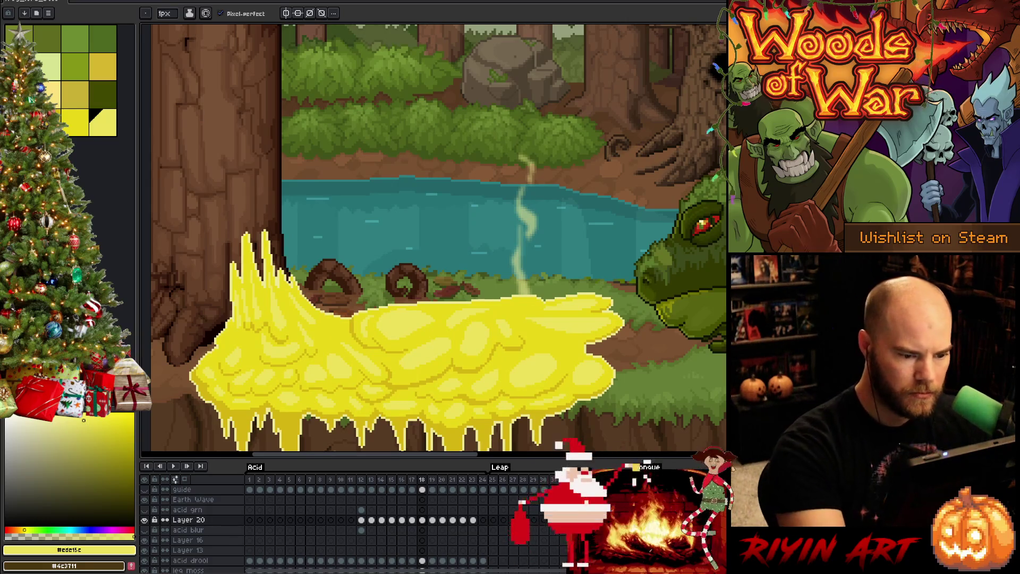
{"action": "left_click", "coordinate": [523, 340], "text": "alt"}
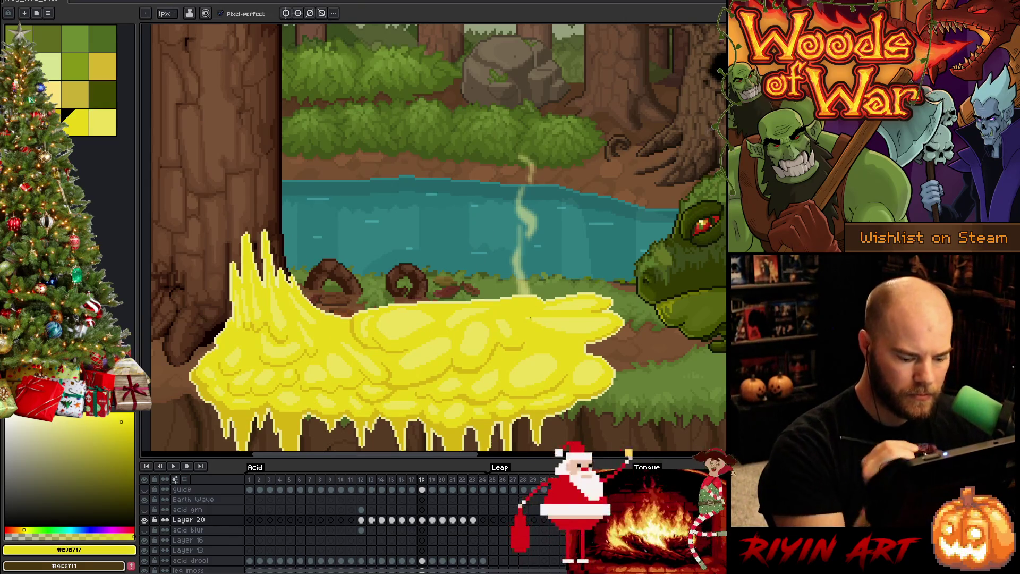
{"action": "key", "text": "Left"}
{"action": "key", "text": "Right"}
{"action": "key", "text": "Left"}
{"action": "key", "text": "Right"}
{"action": "key", "text": "Left"}
{"action": "key", "text": "Right"}
{"action": "key", "text": "Left"}
{"action": "key", "text": "Right"}
{"action": "key", "text": "Left"}
{"action": "key", "text": "Right"}
{"action": "key", "text": "Left"}
{"action": "key", "text": "Right"}
{"action": "key", "text": "Left"}
{"action": "key", "text": "Right"}
{"action": "key", "text": "Left"}
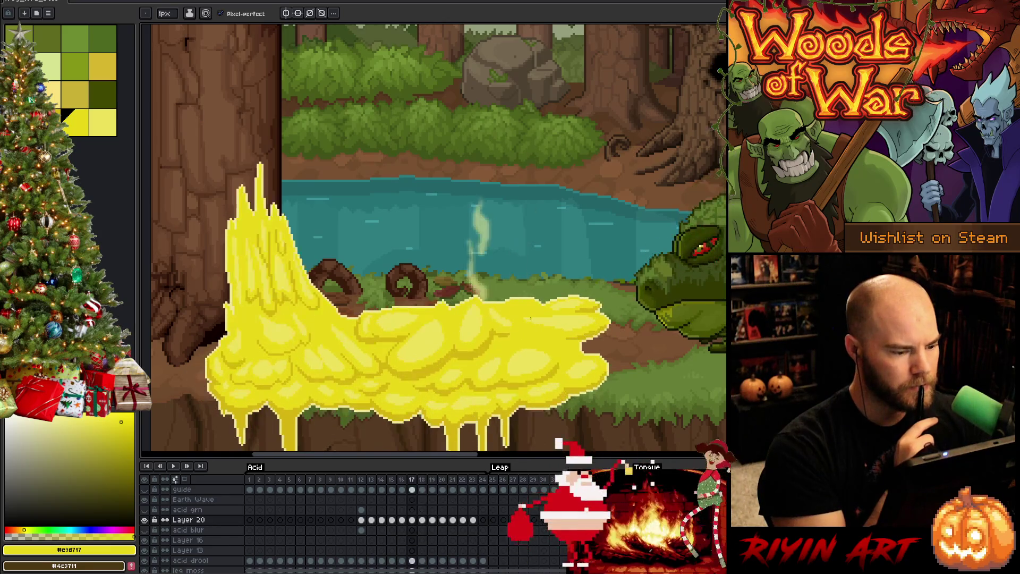
{"action": "key", "text": "Right"}
{"action": "key", "text": "Left"}
{"action": "key", "text": "Right"}
{"action": "key", "text": "Left"}
{"action": "key", "text": "Right"}
{"action": "key", "text": "Left"}
{"action": "key", "text": "Right"}
{"action": "key", "text": "Left"}
{"action": "key", "text": "Right"}
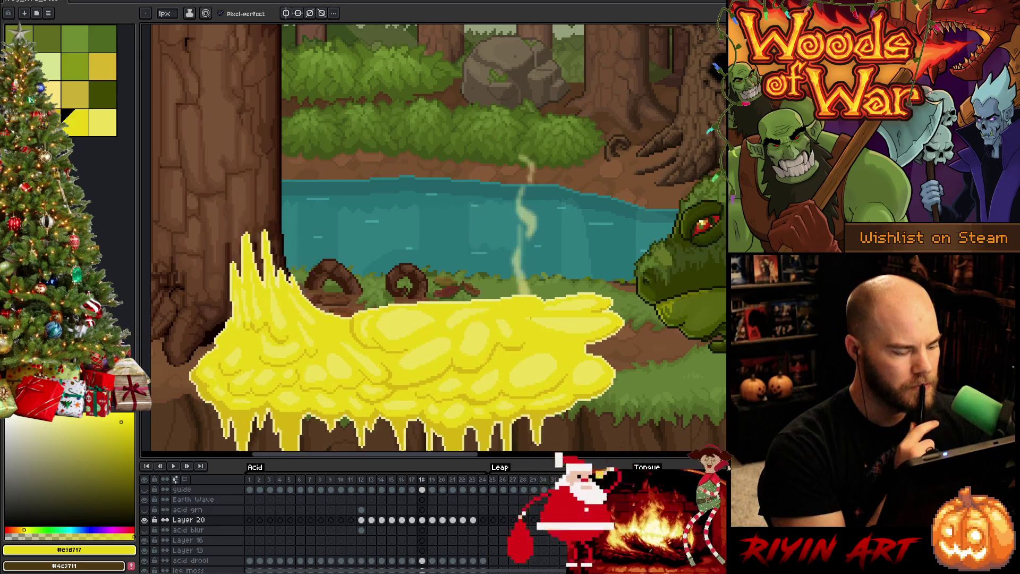
{"action": "key", "text": "Right"}
{"action": "key", "text": "Left"}
{"action": "key", "text": "Left"}
{"action": "key", "text": "Right"}
{"action": "key", "text": "Left"}
{"action": "key", "text": "Right"}
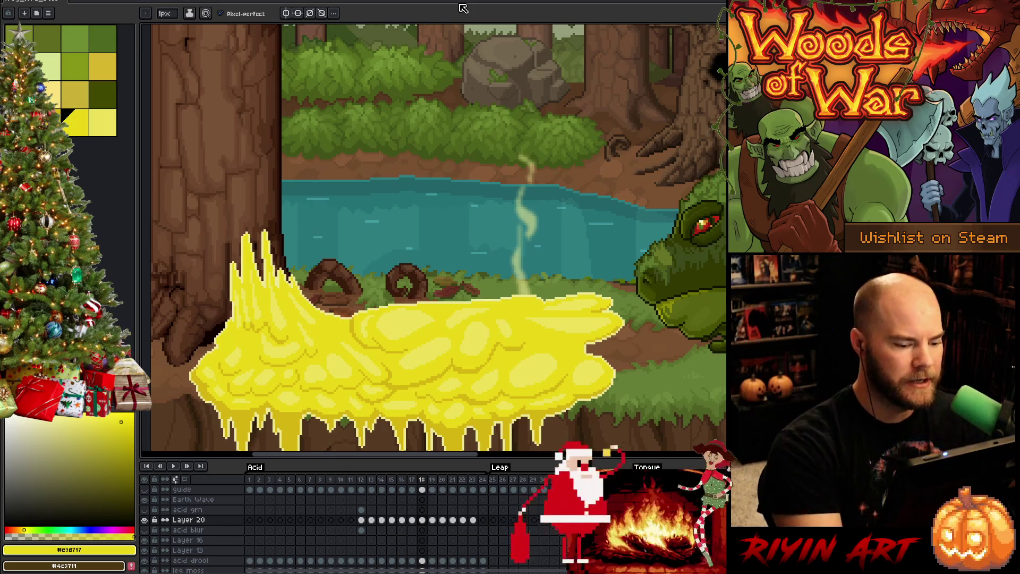
{"action": "left_click", "coordinate": [432, 520]}
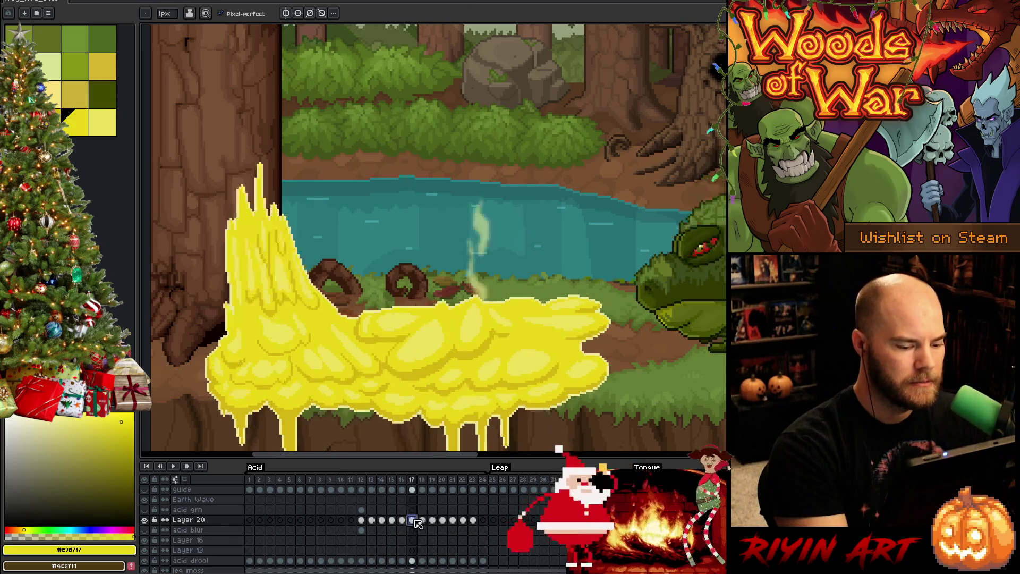
Select frame 19 of Layer 20 in the timeline after checking frame 18.
{"action": "left_click", "coordinate": [422, 520]}
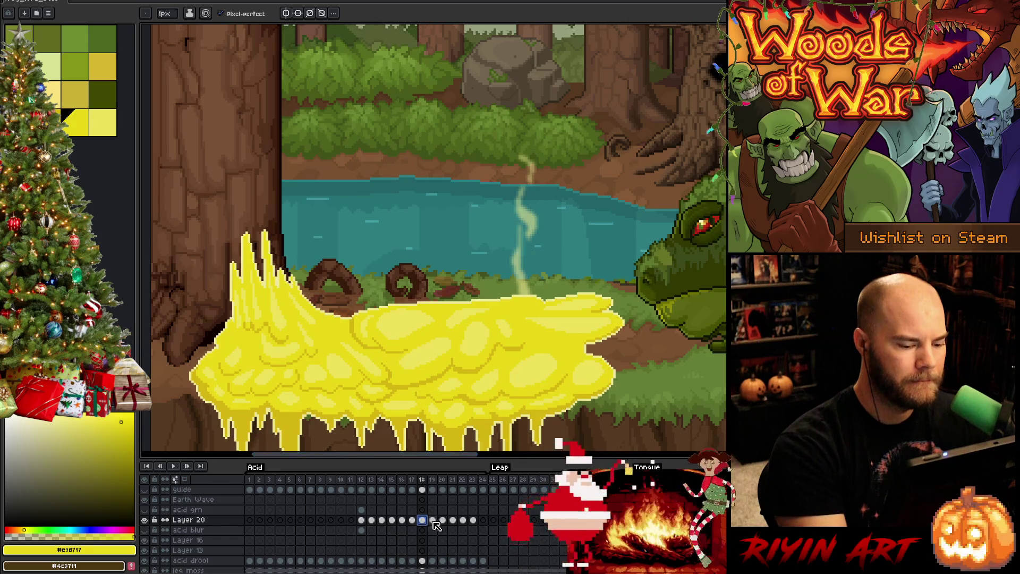
{"action": "left_click", "coordinate": [433, 520]}
{"action": "key", "text": "Left"}
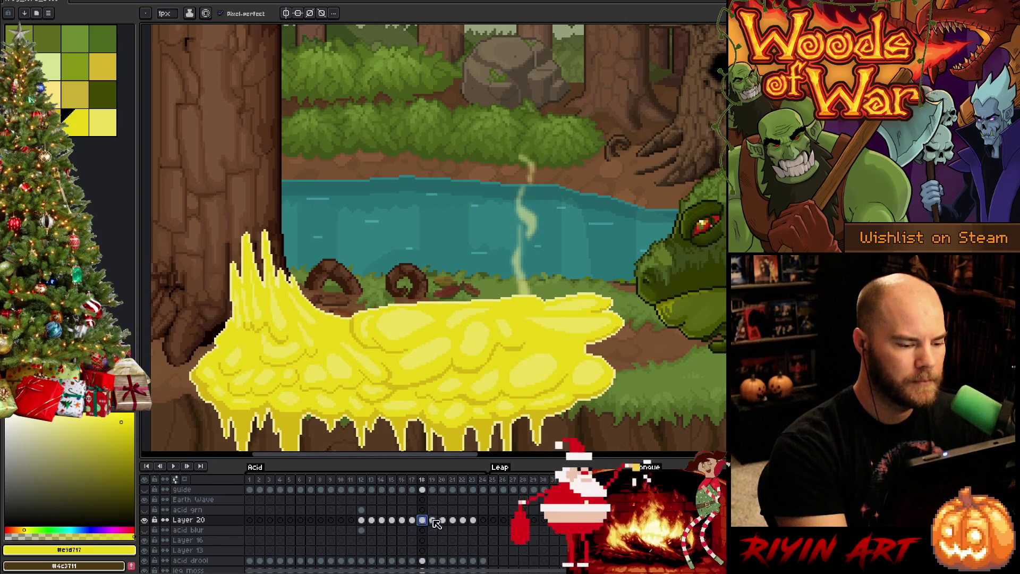
{"action": "left_click", "coordinate": [433, 520]}
{"action": "left_click", "coordinate": [423, 521]}
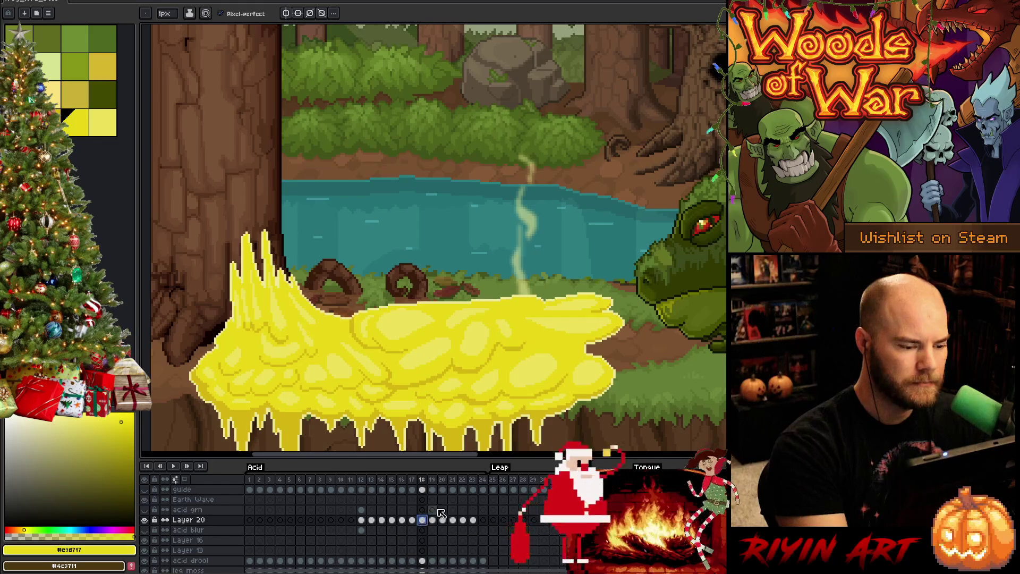
{"action": "left_click", "coordinate": [432, 520]}
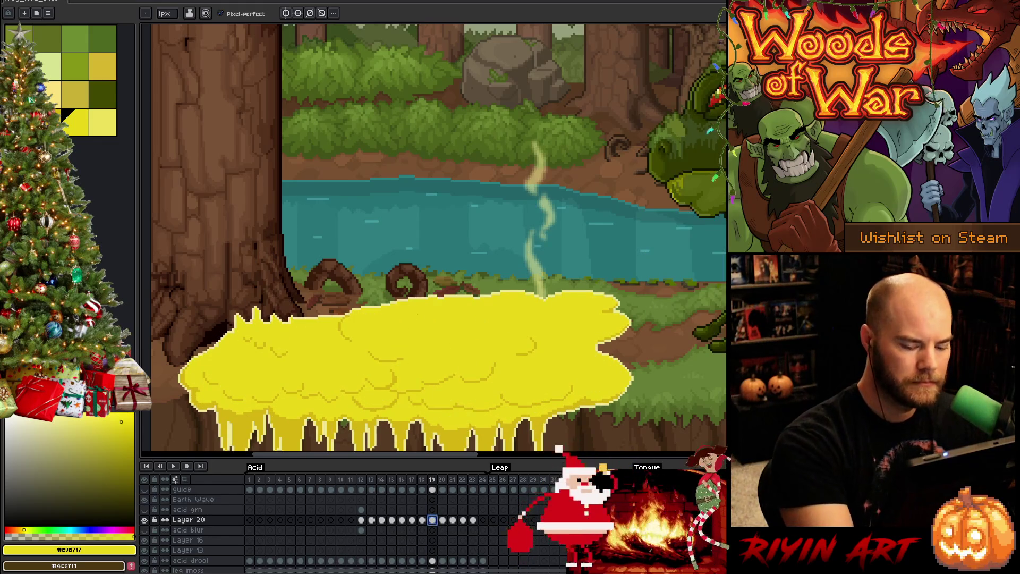
Pick the pale yellow swatch, save the file, and set a 4px brush.
{"action": "left_click", "coordinate": [104, 128]}
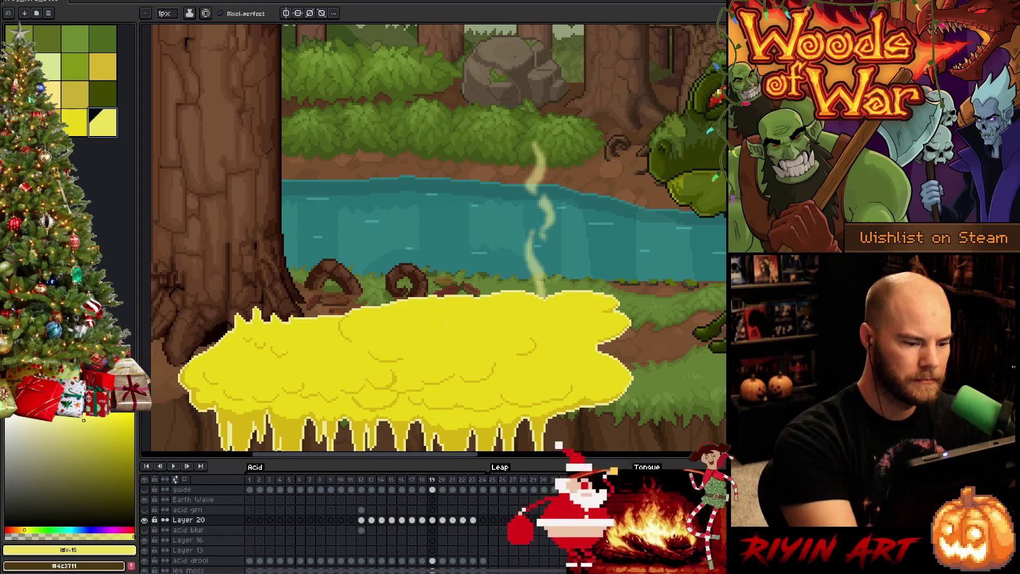
{"action": "key", "text": "ctrl+s"}
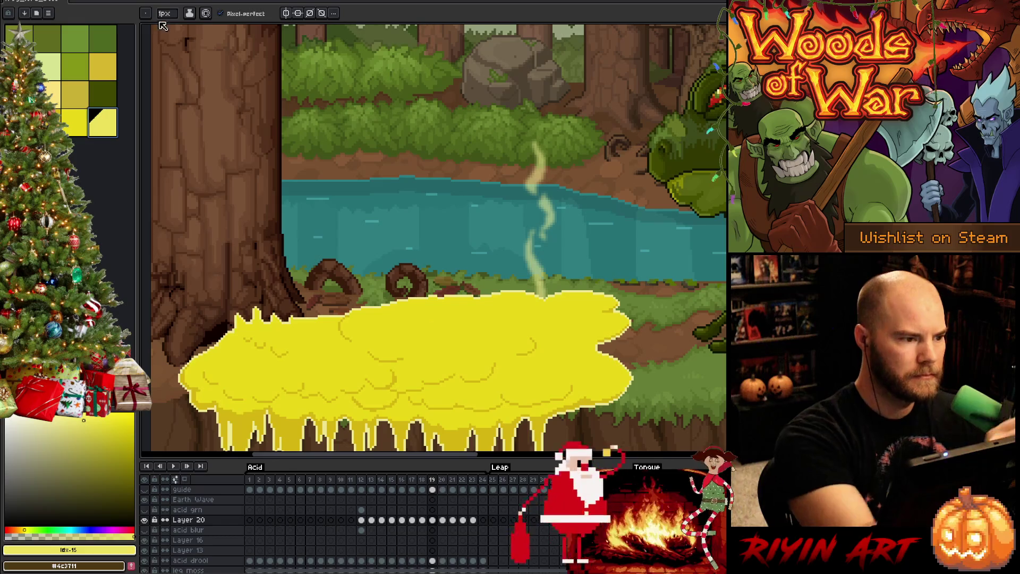
{"action": "left_click", "coordinate": [165, 13]}
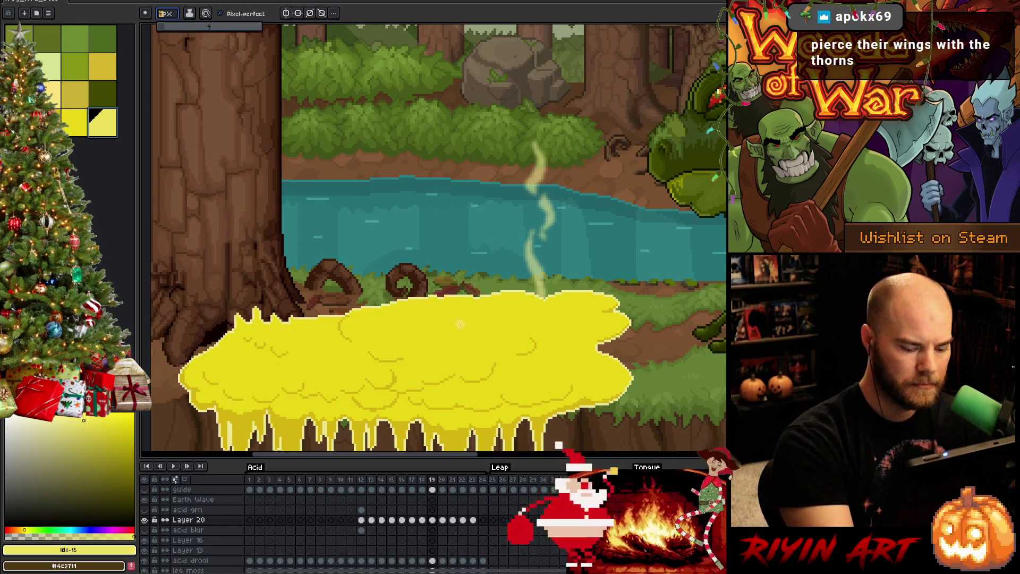
{"action": "key", "text": "Left"}
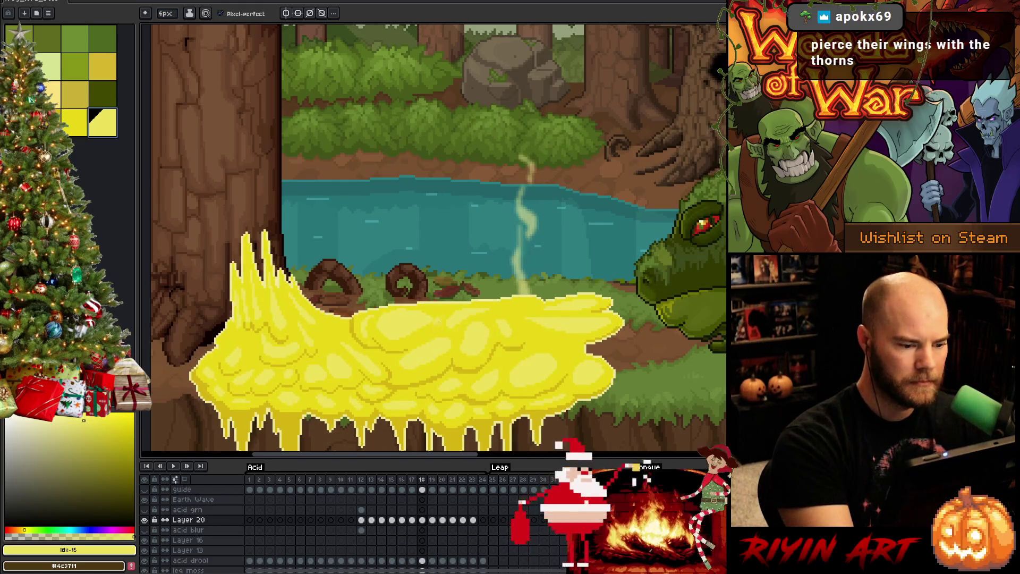
{"action": "key", "text": "Right"}
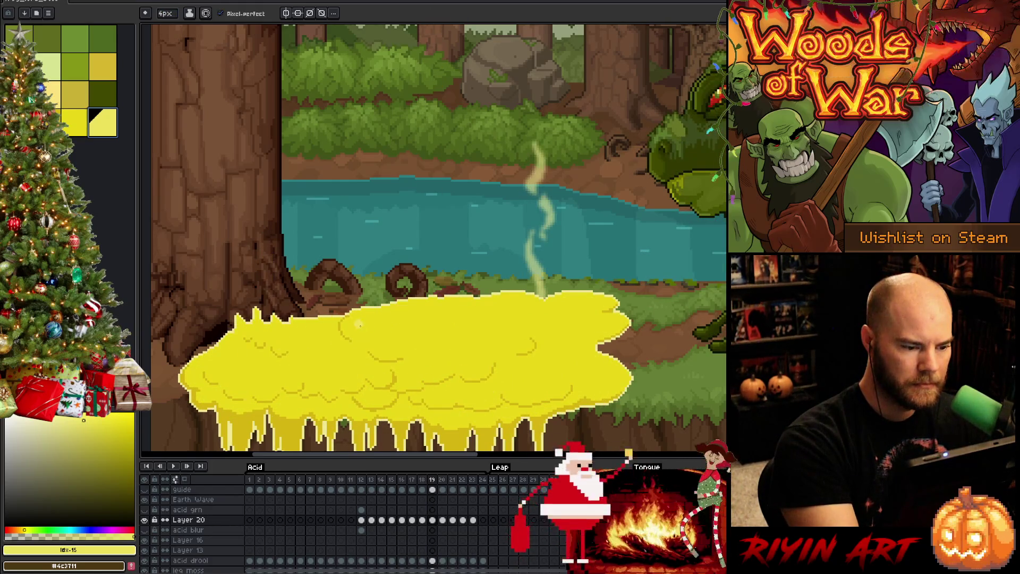
Paint pale yellow highlight blobs on the cloud's left, upper right and middle.
{"action": "key", "text": "Left"}
{"action": "key", "text": "Right"}
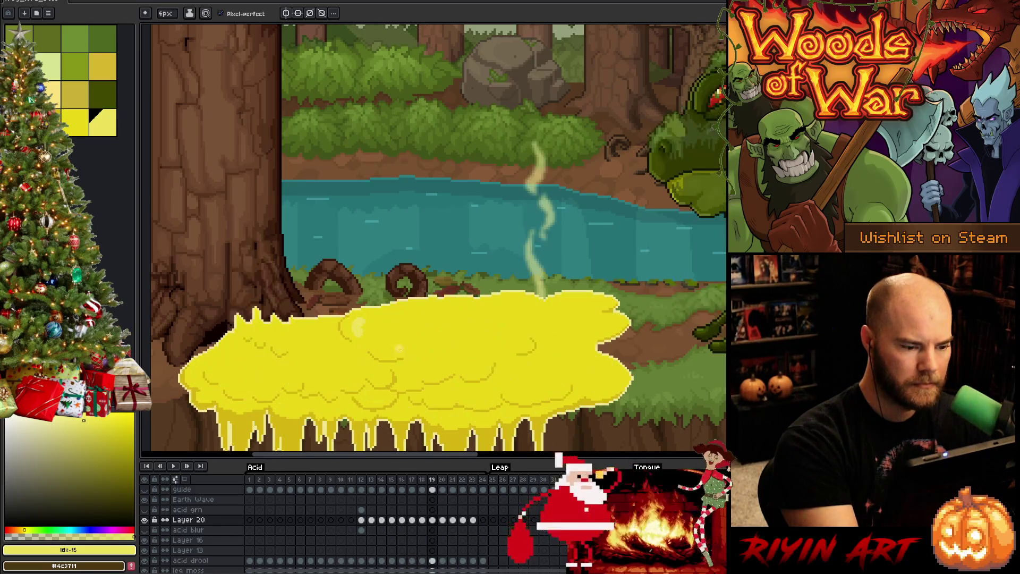
{"action": "mouse_move", "coordinate": [388, 329]}
{"action": "left_mouse_down"}
{"action": "mouse_move", "coordinate": [382, 344]}
{"action": "mouse_move", "coordinate": [417, 337]}
{"action": "mouse_move", "coordinate": [388, 327]}
{"action": "mouse_move", "coordinate": [396, 340]}
{"action": "left_mouse_up"}
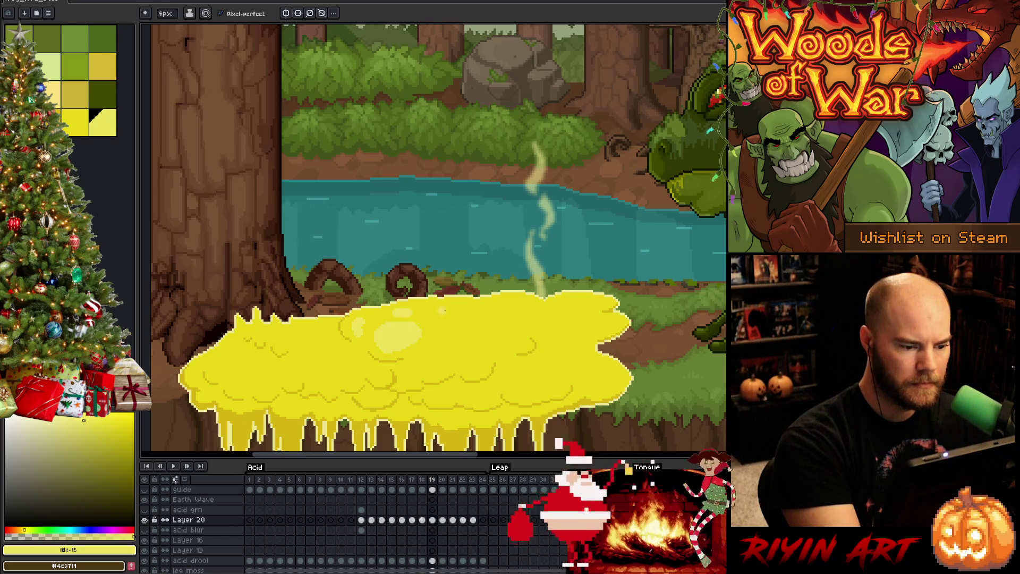
{"action": "key", "text": "Left"}
{"action": "key", "text": "Right"}
{"action": "left_click_drag", "start_coordinate": [460, 315], "coordinate": [447, 323]}
{"action": "key", "text": "Left"}
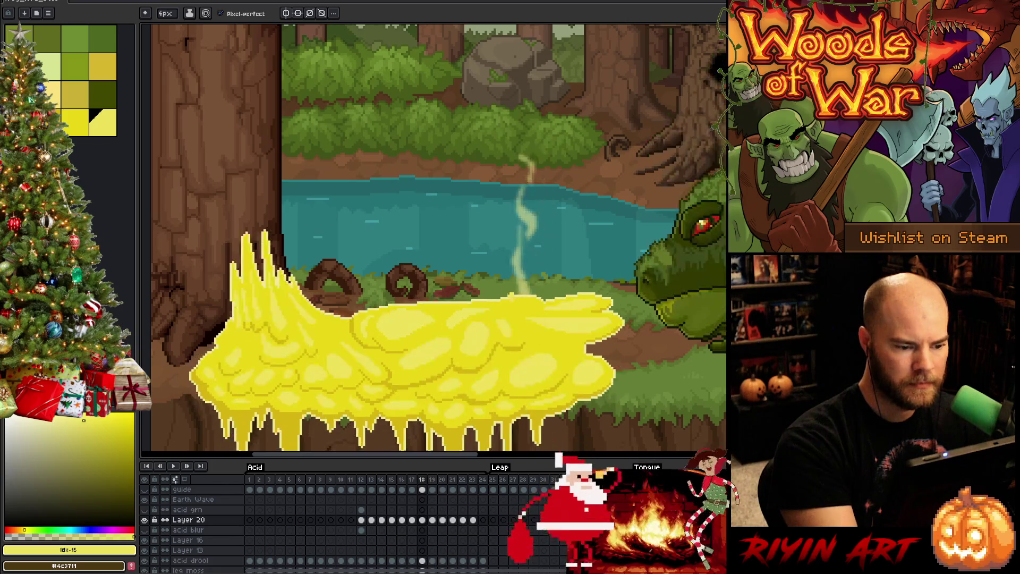
{"action": "key", "text": "Right"}
{"action": "mouse_move", "coordinate": [431, 359]}
{"action": "left_mouse_down"}
{"action": "mouse_move", "coordinate": [445, 366]}
{"action": "mouse_move", "coordinate": [458, 347]}
{"action": "left_mouse_up"}
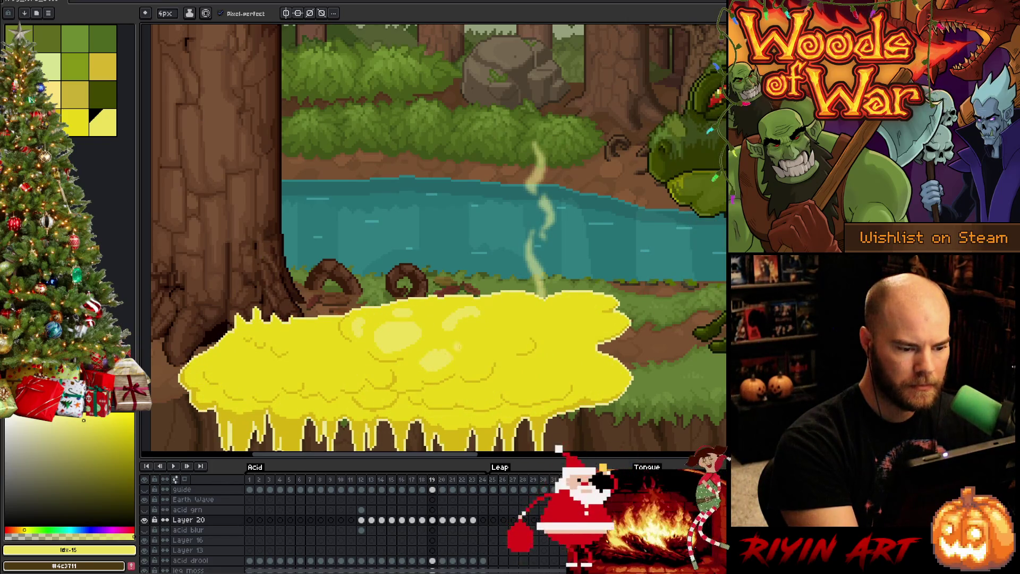
Flip between frames 18 and 19 to check the new highlights.
{"action": "key", "text": "Left"}
{"action": "key", "text": "Right"}
{"action": "key", "text": "Left"}
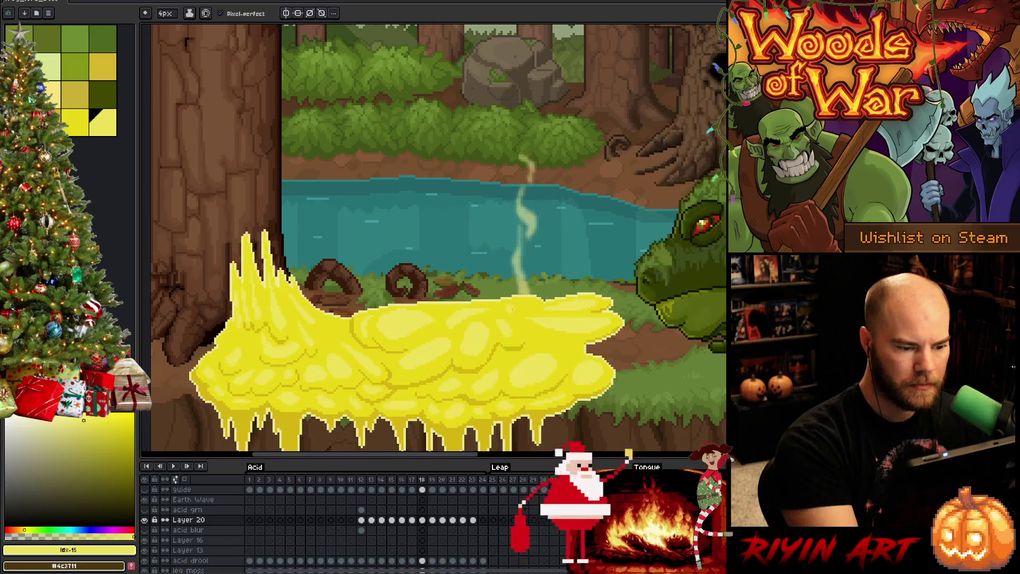
{"action": "key", "text": "Right"}
{"action": "key", "text": "Left"}
{"action": "key", "text": "Right"}
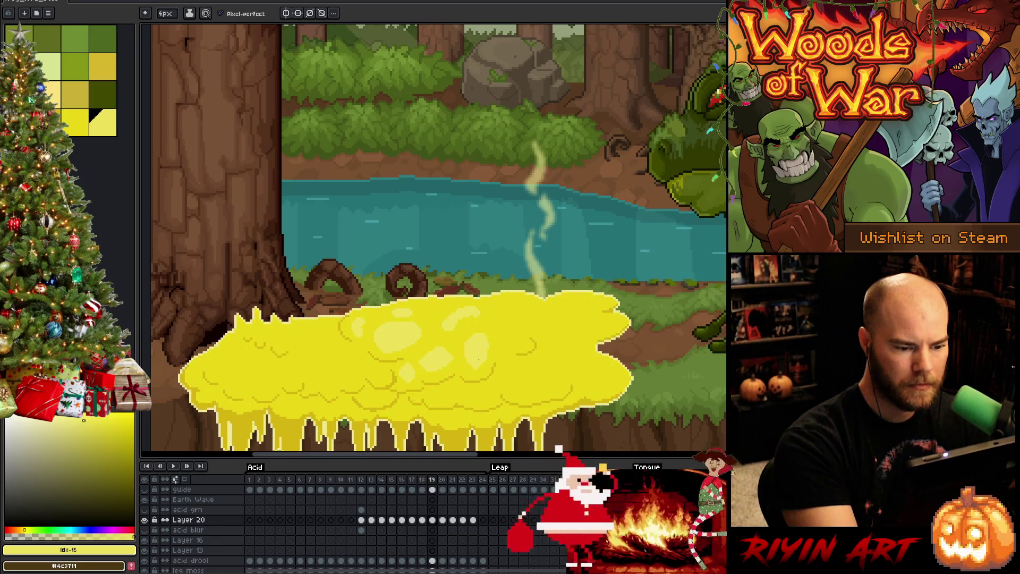
{"action": "key", "text": "Left"}
{"action": "key", "text": "Right"}
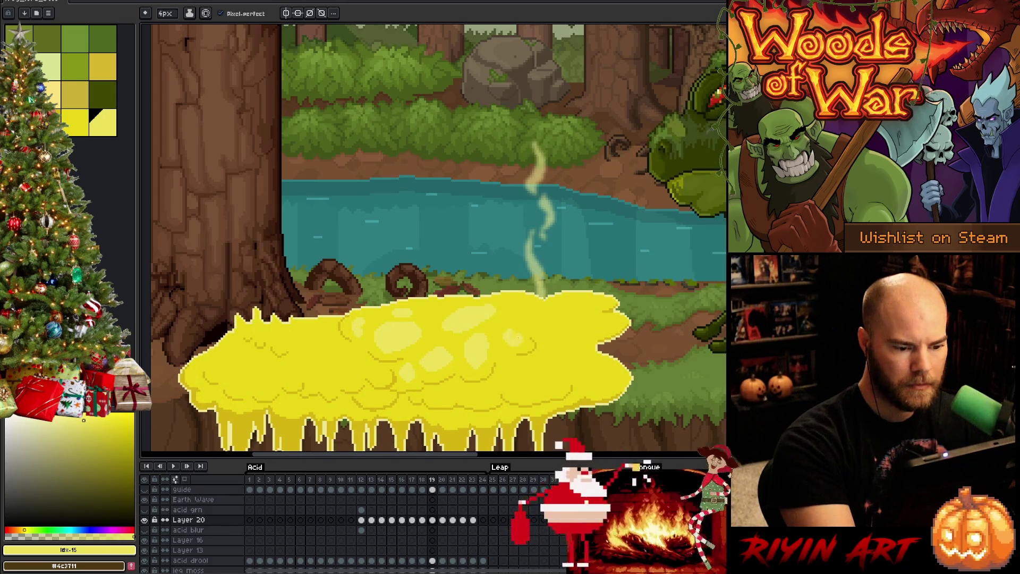
{"action": "key", "text": "Left"}
Compare frames 18 and 19, sampling the base and lighter highlight yellows from the cloud.
{"action": "key", "text": "Right"}
{"action": "key", "text": "Left"}
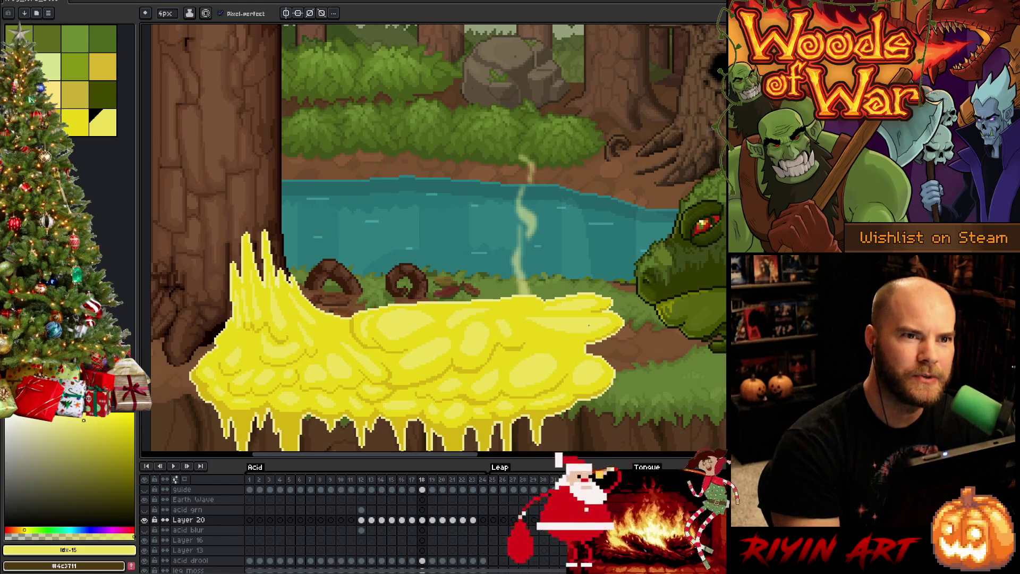
{"action": "key", "text": "Right"}
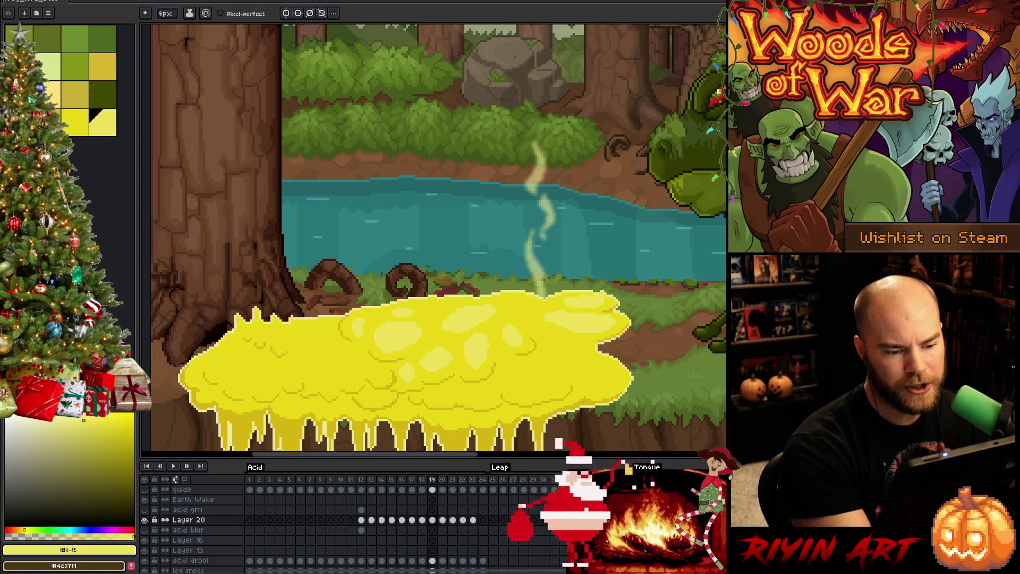
{"action": "left_click", "coordinate": [570, 330], "text": "alt"}
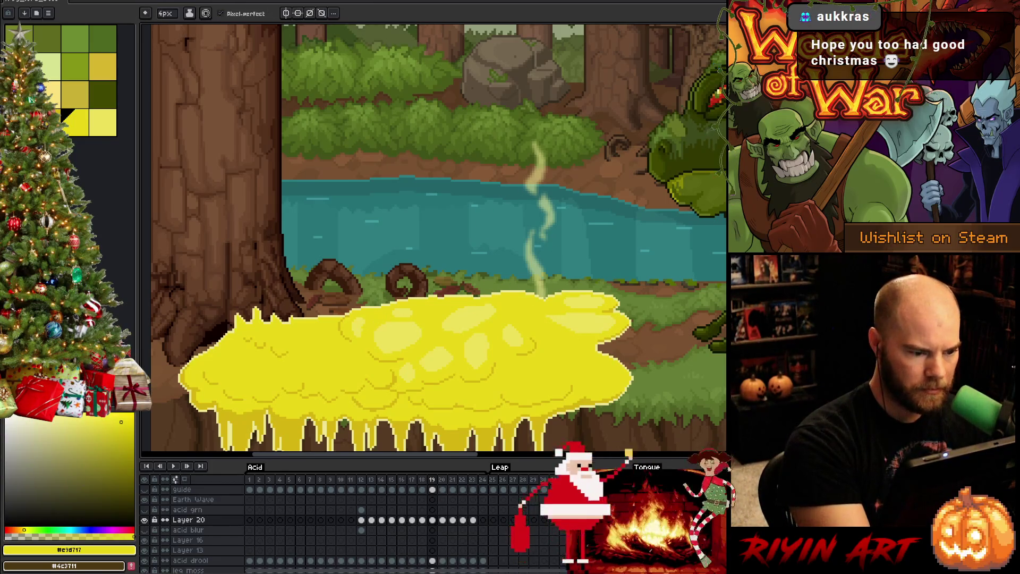
{"action": "left_click", "coordinate": [398, 329], "text": "alt"}
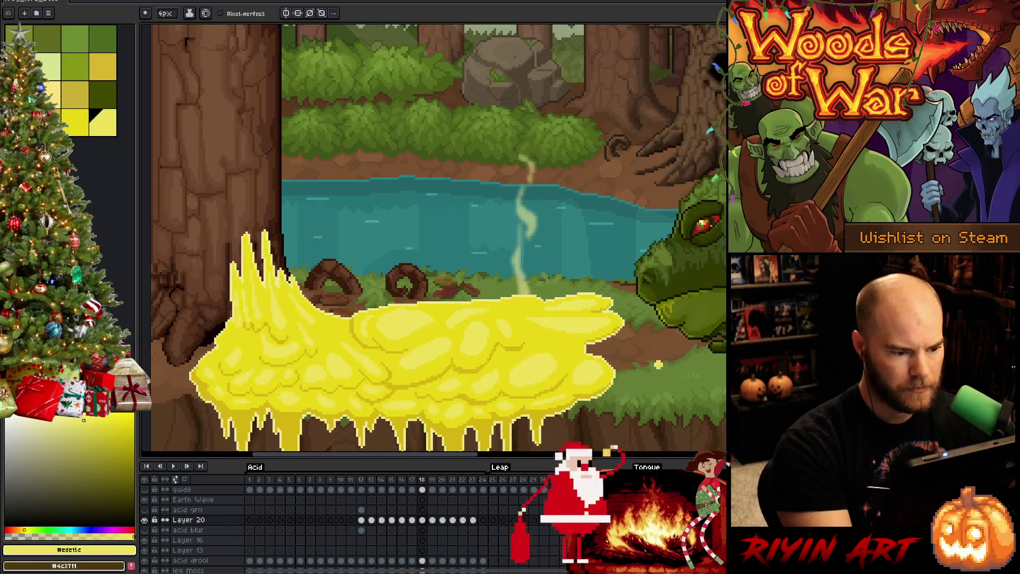
{"action": "key", "text": "Right"}
{"action": "key", "text": "Left"}
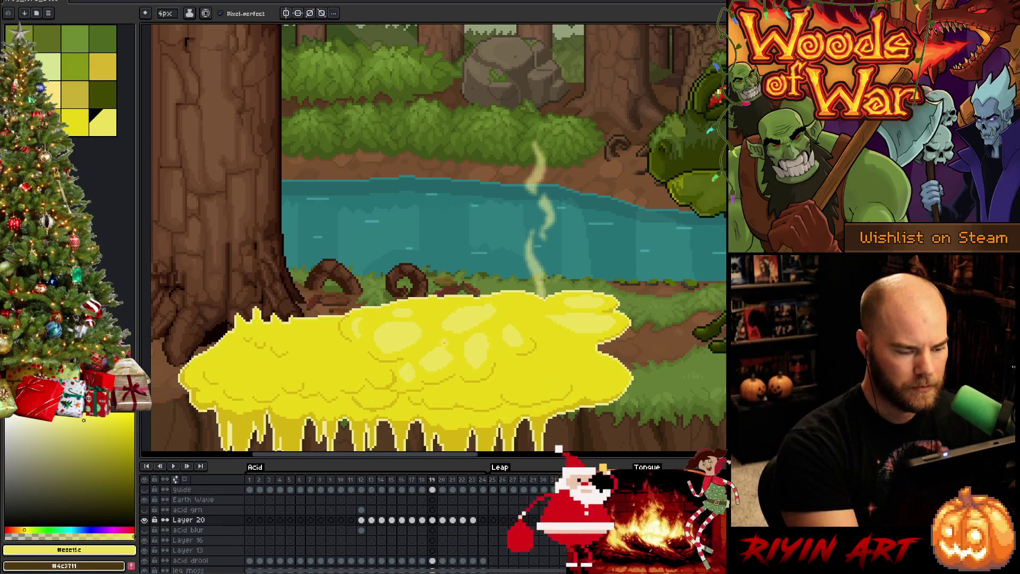
Switch between the base and highlight yellows while flipping between frames 18 and 19.
{"action": "left_click", "coordinate": [373, 341], "text": "alt"}
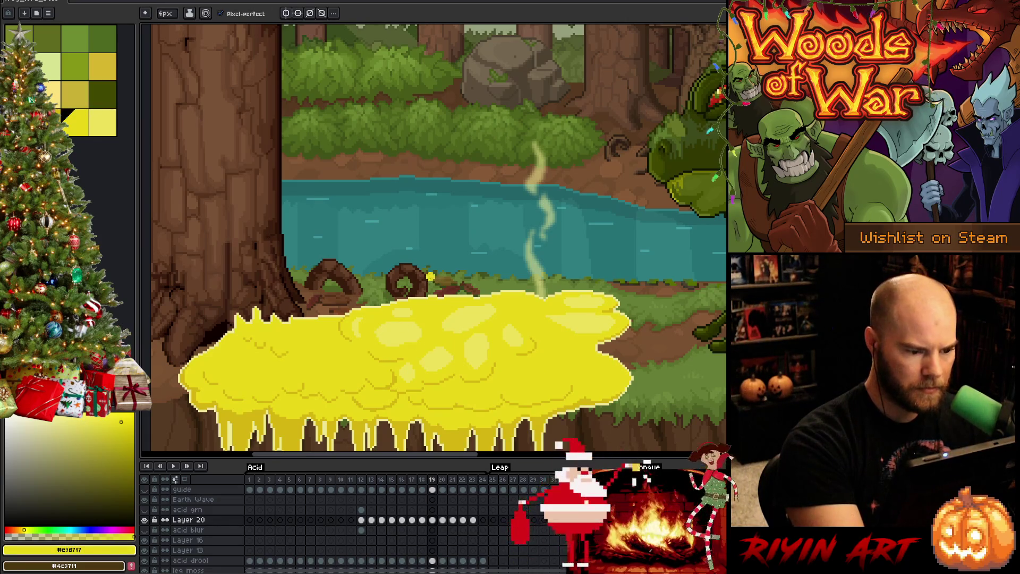
{"action": "left_click", "coordinate": [398, 320], "text": "alt"}
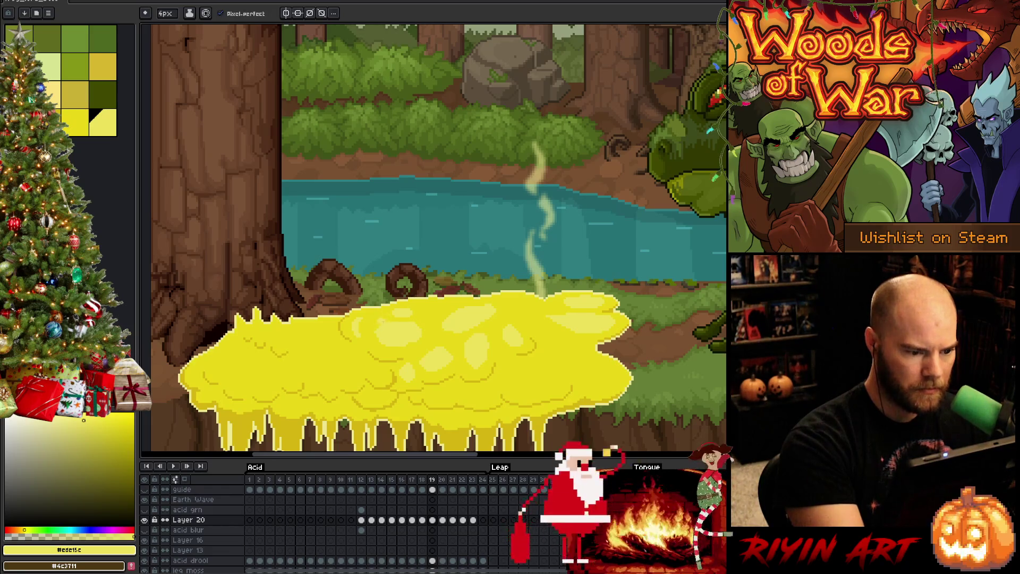
{"action": "key", "text": "Right"}
{"action": "key", "text": "Left"}
{"action": "key", "text": "Right"}
{"action": "key", "text": "Left"}
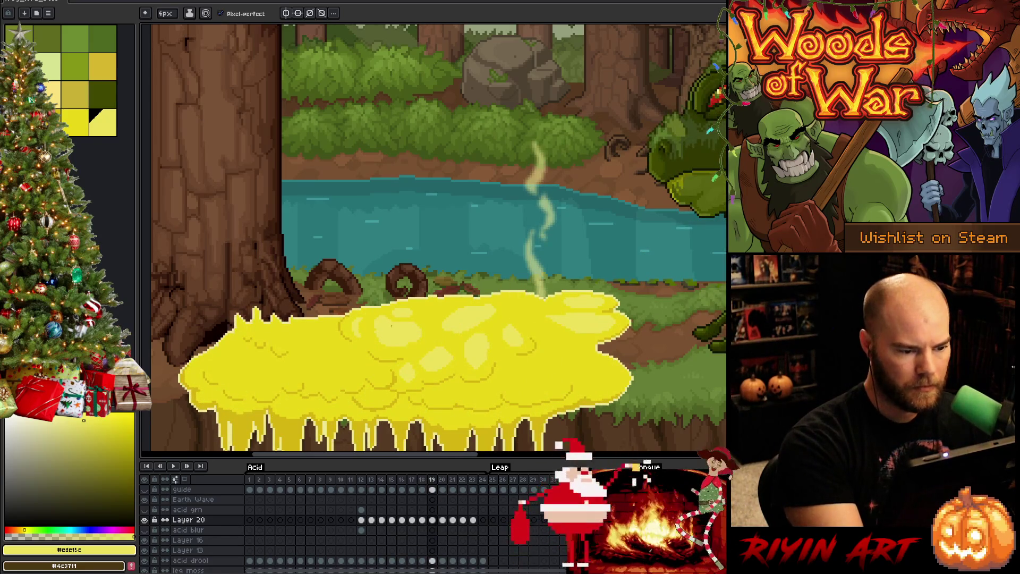
{"action": "key", "text": "Left"}
{"action": "key", "text": "Right"}
{"action": "key", "text": "Left"}
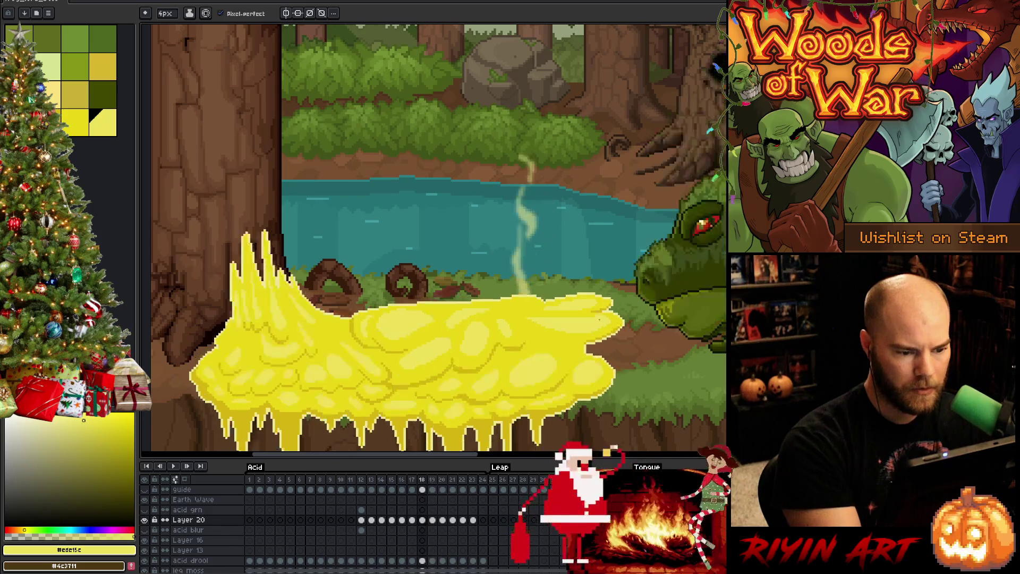
{"action": "key", "text": "Right"}
{"action": "key", "text": "Left"}
{"action": "key", "text": "Right"}
{"action": "key", "text": "Left"}
{"action": "key", "text": "Right"}
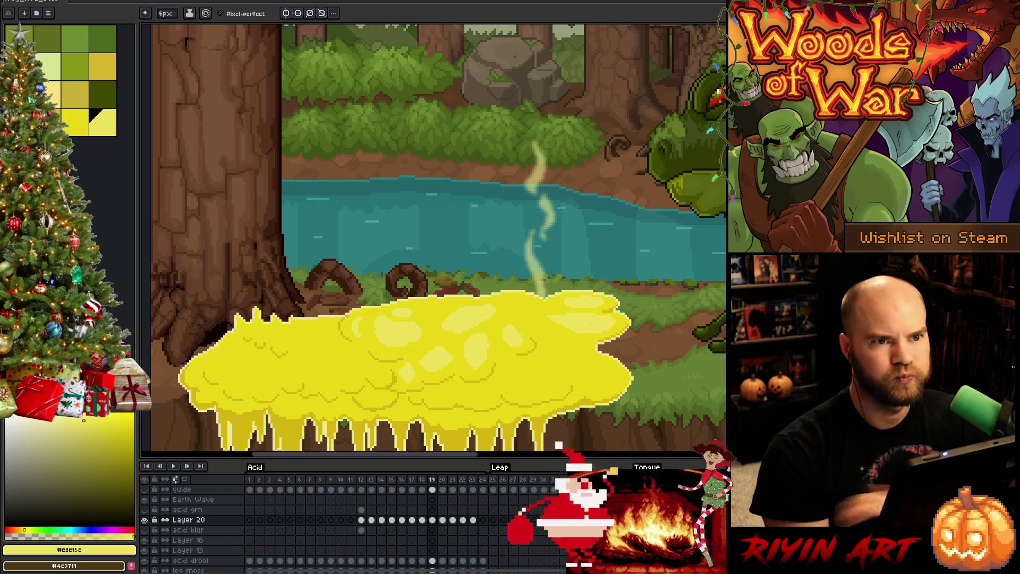
{"action": "key", "text": "Left"}
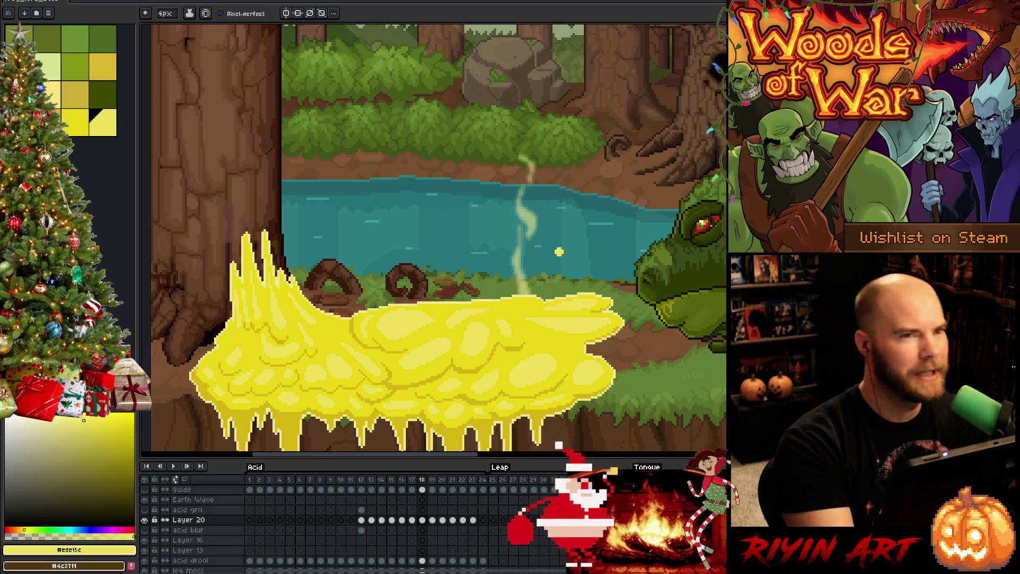
Compare frame 18 against frame 17, then step forward toward frame 19.
{"action": "key", "text": "Left"}
{"action": "key", "text": "Right"}
{"action": "key", "text": "Left"}
{"action": "key", "text": "Right"}
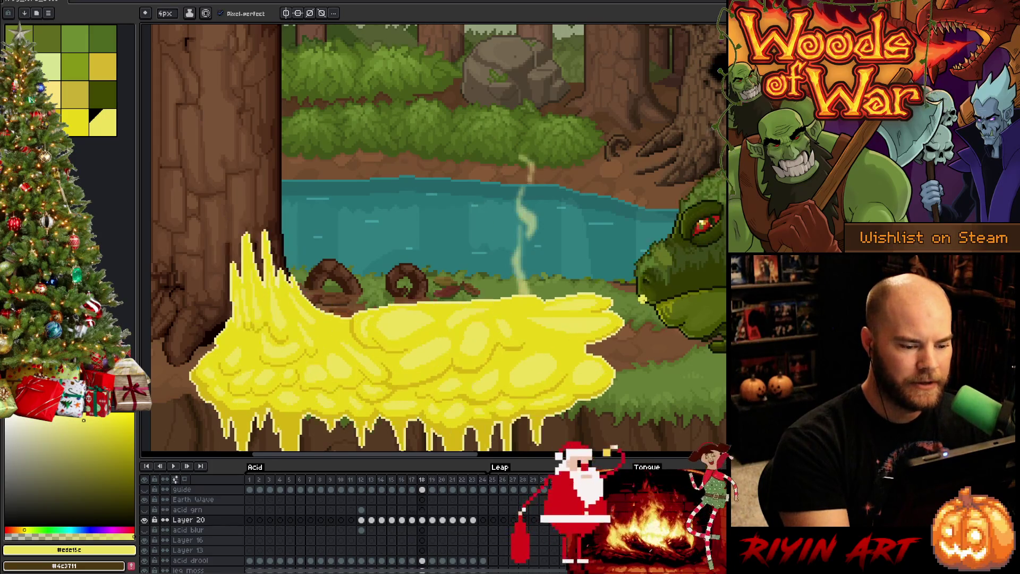
{"action": "key", "text": "Left"}
{"action": "key", "text": "Right"}
{"action": "key", "text": "Left"}
{"action": "key", "text": "Right"}
{"action": "key", "text": "Left"}
{"action": "key", "text": "Right"}
{"action": "key", "text": "Right"}
{"action": "key", "text": "Left"}
{"action": "key", "text": "Right"}
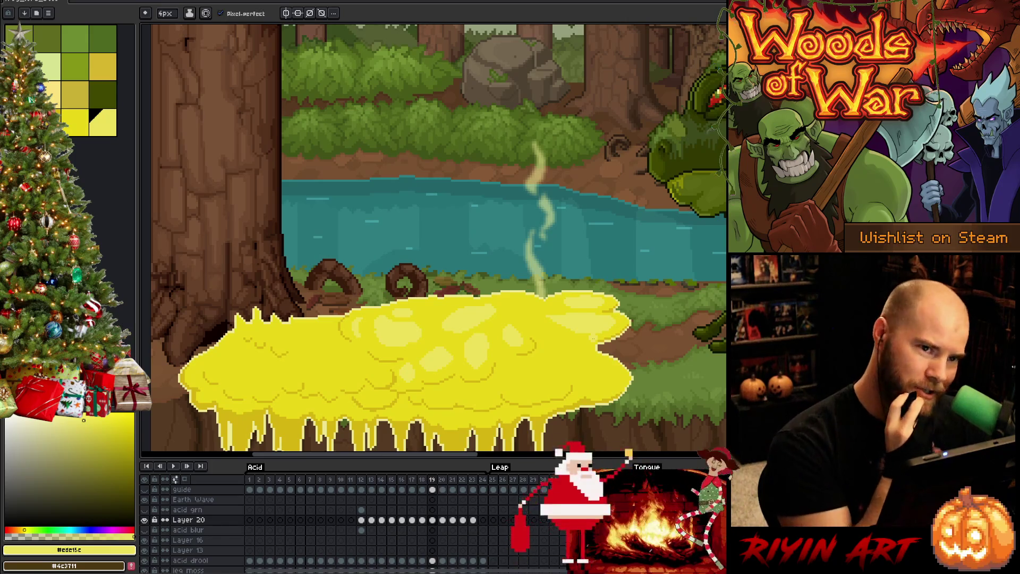
Toggle between frames 18 and 19 to check highlight alignment, ending on frame 19.
{"action": "key", "text": "Left"}
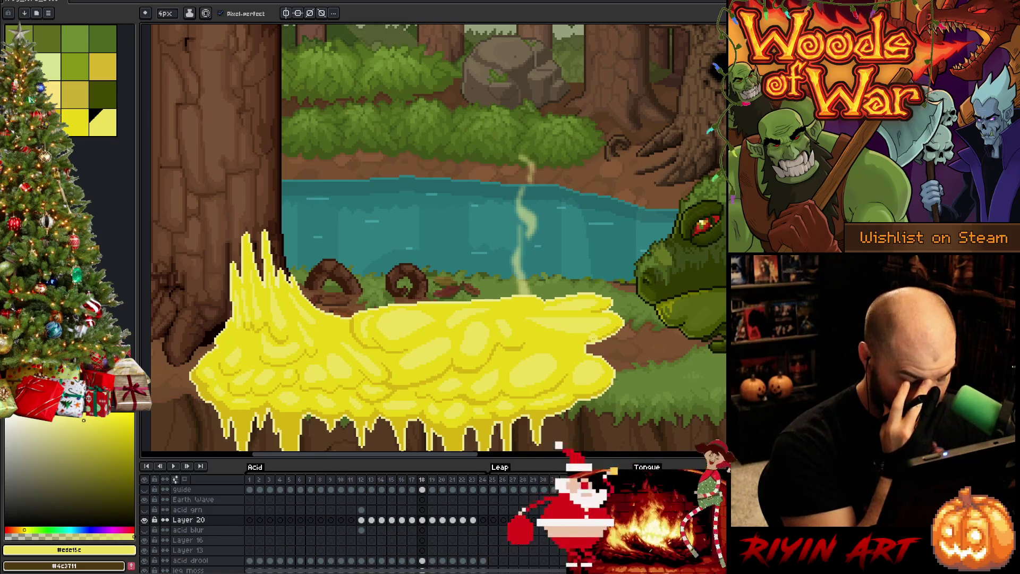
{"action": "key", "text": "Right"}
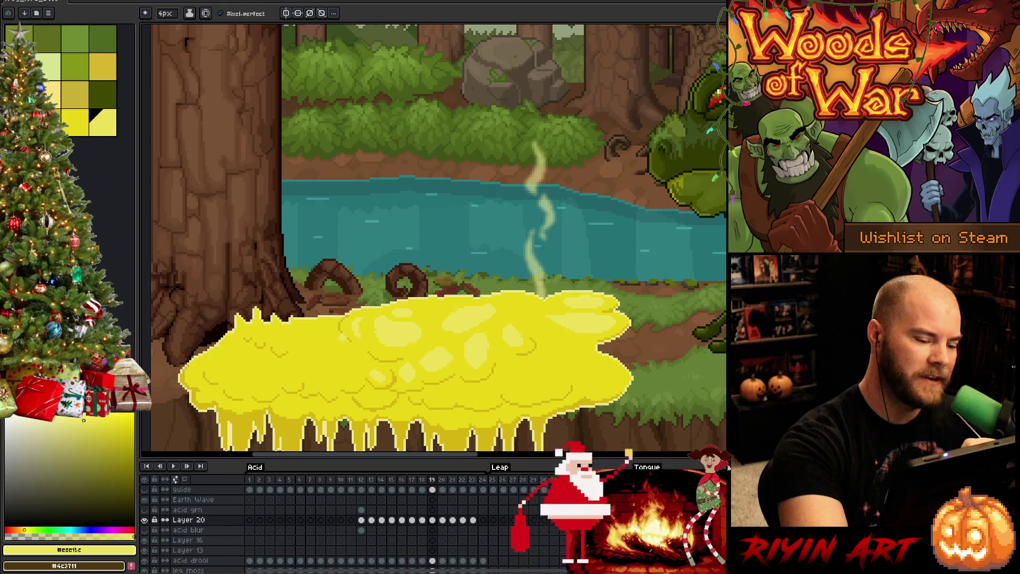
{"action": "key", "text": "Left"}
{"action": "key", "text": "Right"}
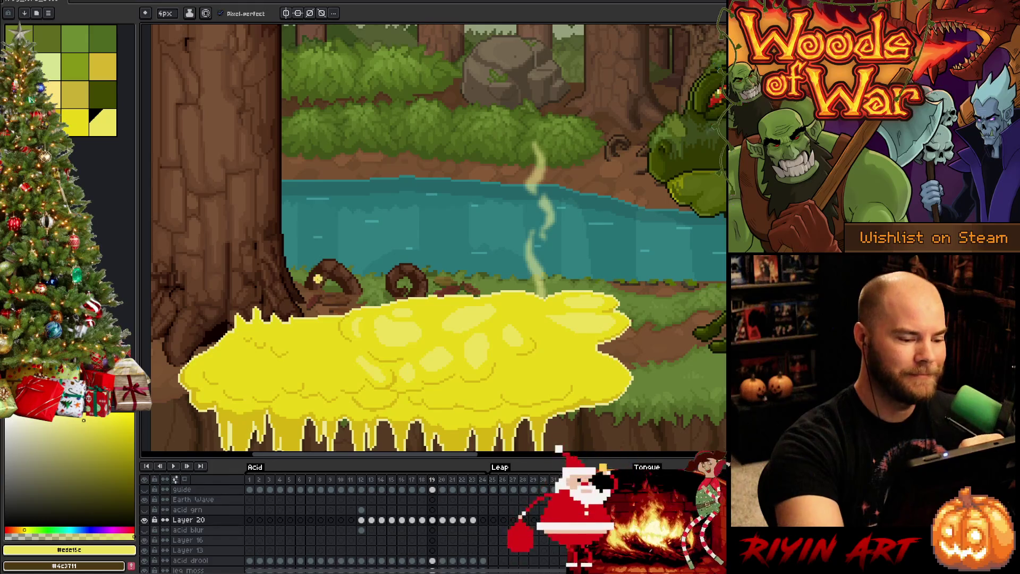
{"action": "key", "text": "Left"}
{"action": "key", "text": "Right"}
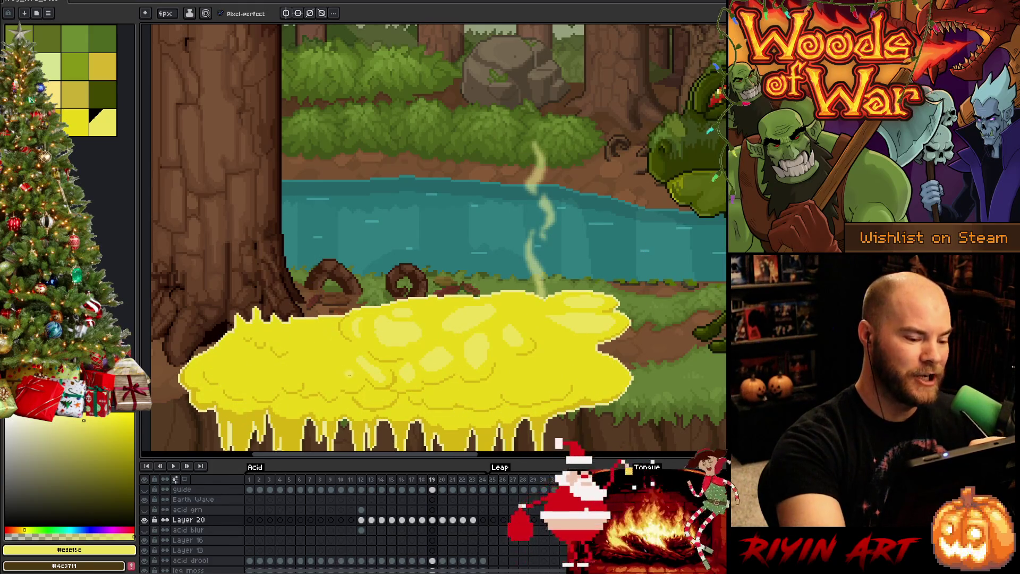
{"action": "key", "text": "Left"}
{"action": "key", "text": "Right"}
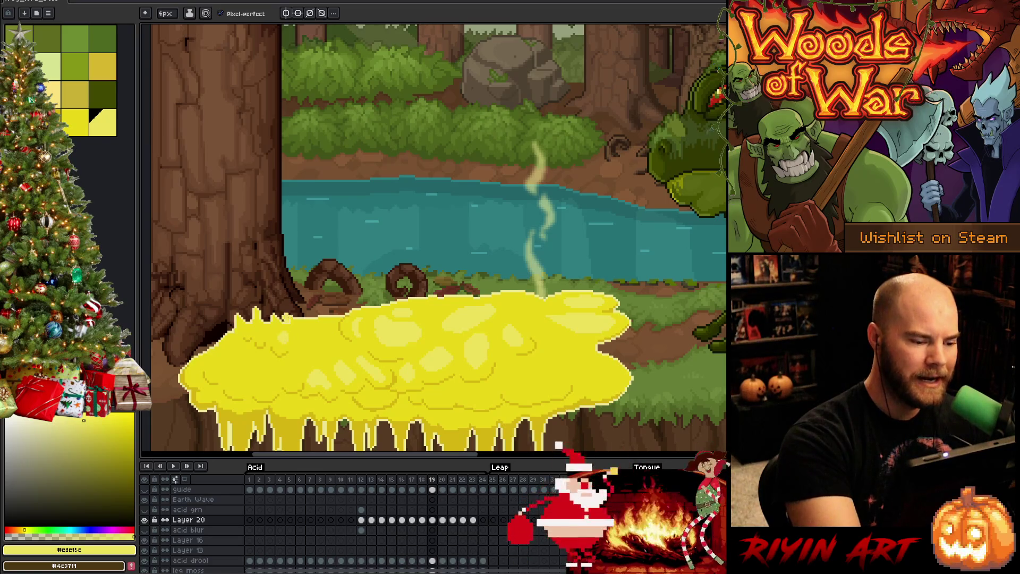
Paint a horizontal light-yellow highlight streak on the frame 19 acid cloud.
{"action": "key", "text": "Left"}
{"action": "key", "text": "Right"}
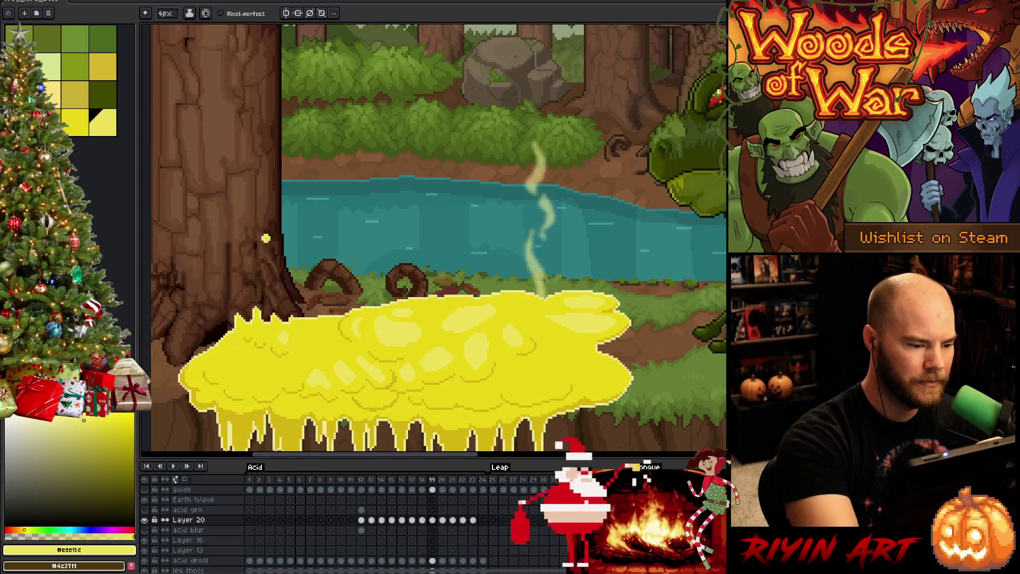
{"action": "key", "text": "Left"}
{"action": "key", "text": "Right"}
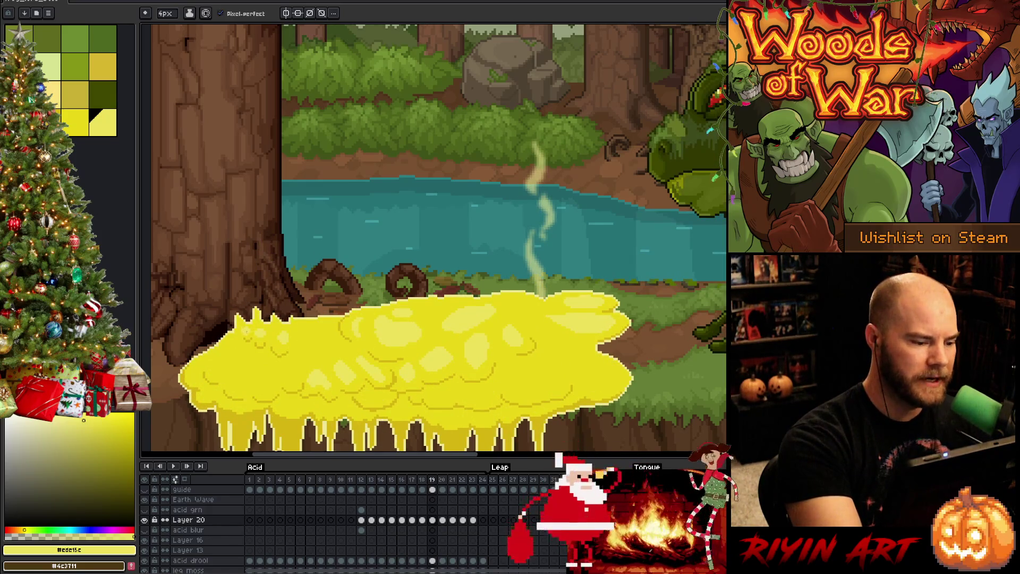
{"action": "key", "text": "Left"}
{"action": "key", "text": "Right"}
{"action": "key", "text": "Left"}
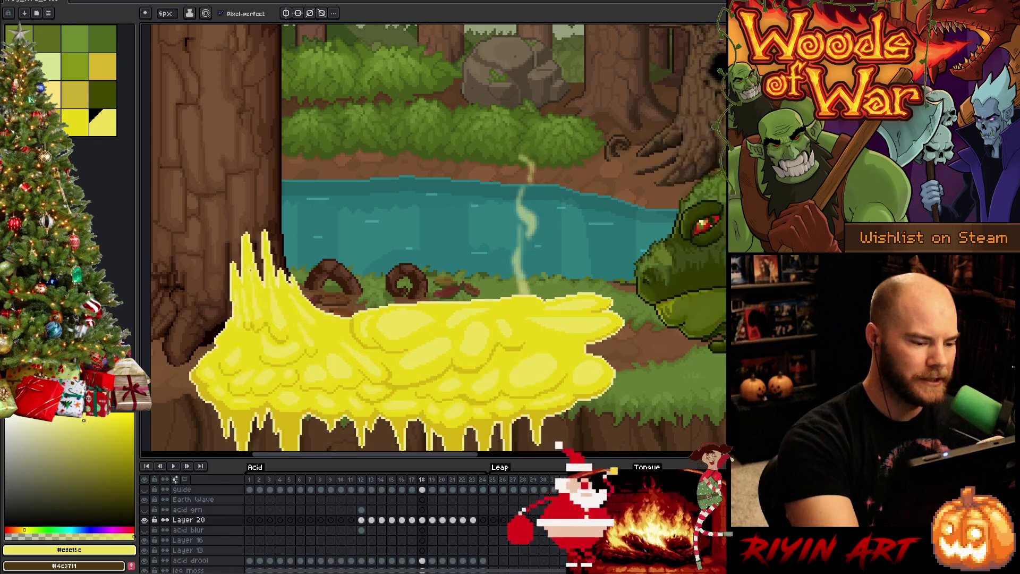
{"action": "key", "text": "Right"}
{"action": "left_click_drag", "start_coordinate": [268, 371], "coordinate": [289, 371]}
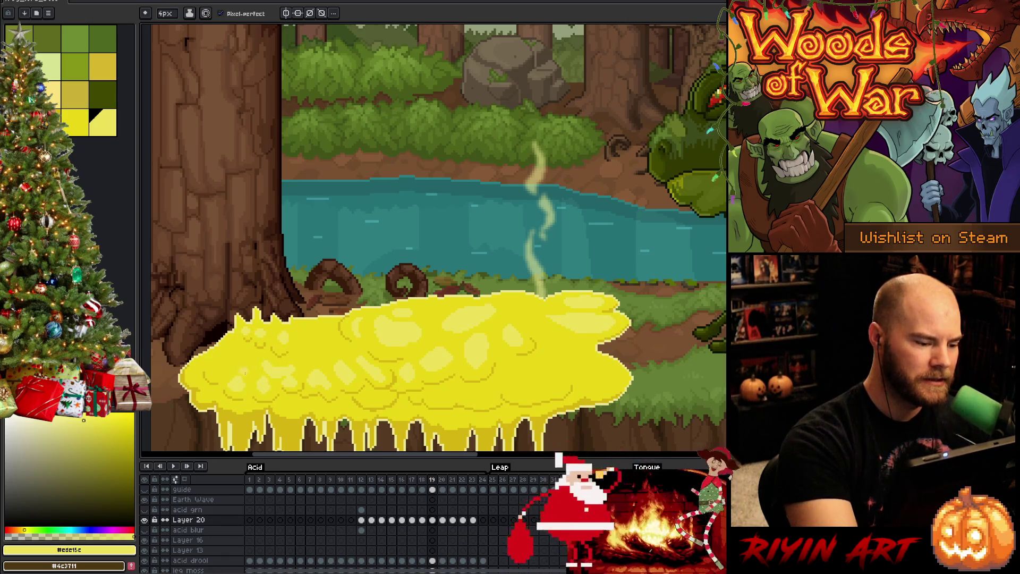
Draw a light-yellow ring bubble on the right side of the acid cloud.
{"action": "key", "text": "Left"}
{"action": "key", "text": "Right"}
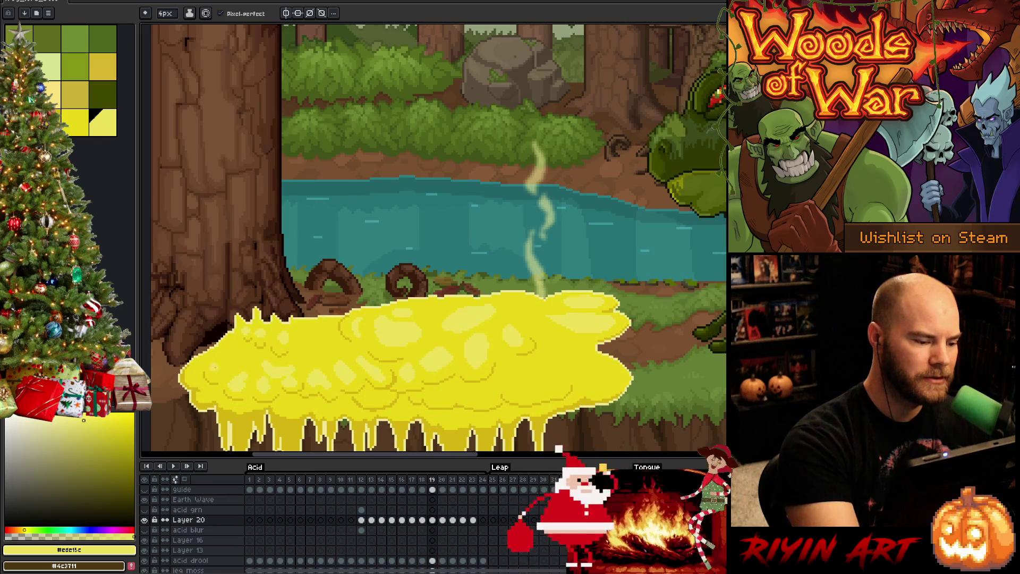
{"action": "key", "text": "Left"}
{"action": "key", "text": "Right"}
{"action": "key", "text": "Left"}
{"action": "key", "text": "Right"}
{"action": "key", "text": "Left"}
{"action": "key", "text": "Right"}
{"action": "key", "text": "Left"}
{"action": "key", "text": "Right"}
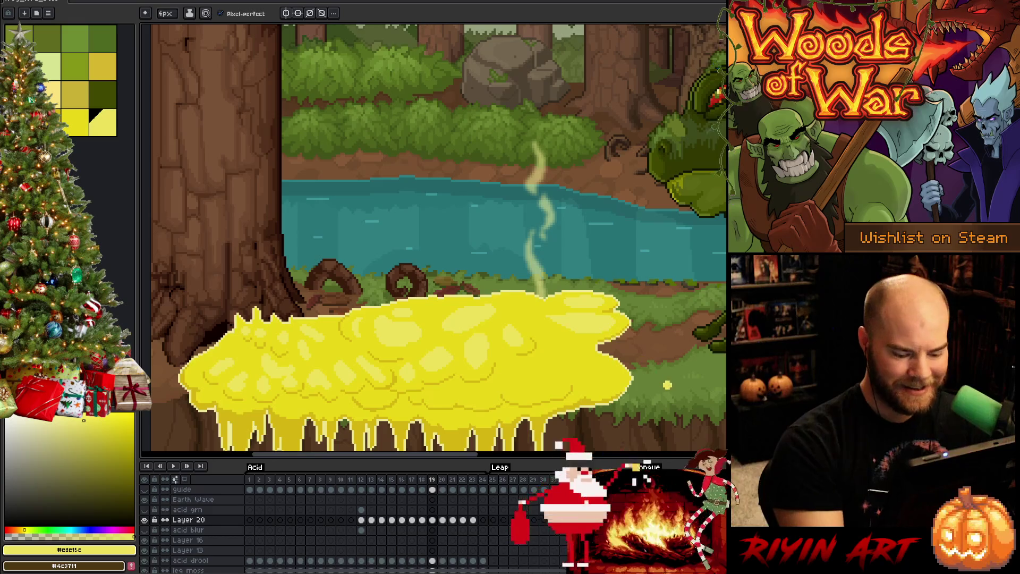
{"action": "key", "text": "Left"}
{"action": "key", "text": "Right"}
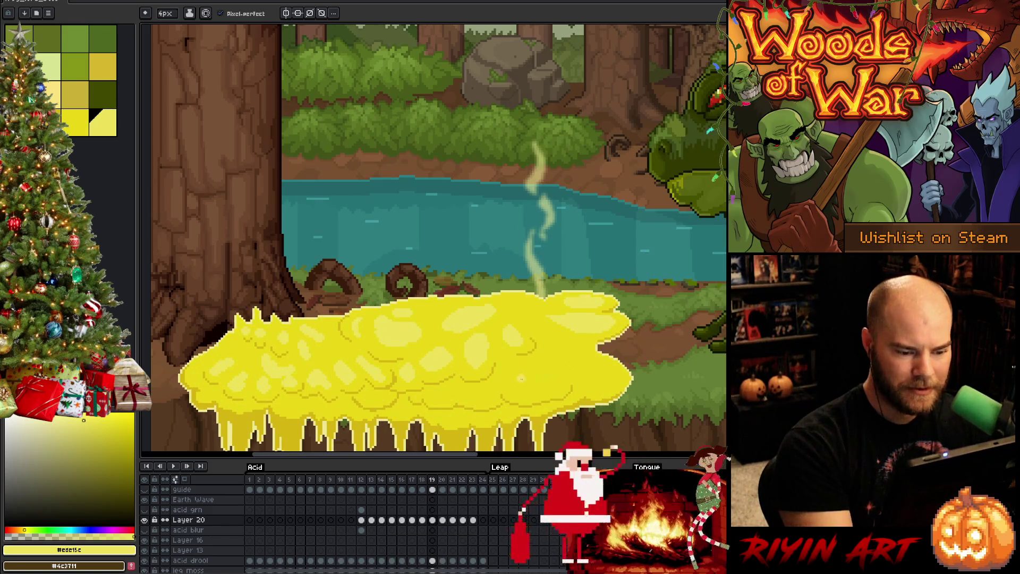
{"action": "key", "text": "Left"}
{"action": "key", "text": "Right"}
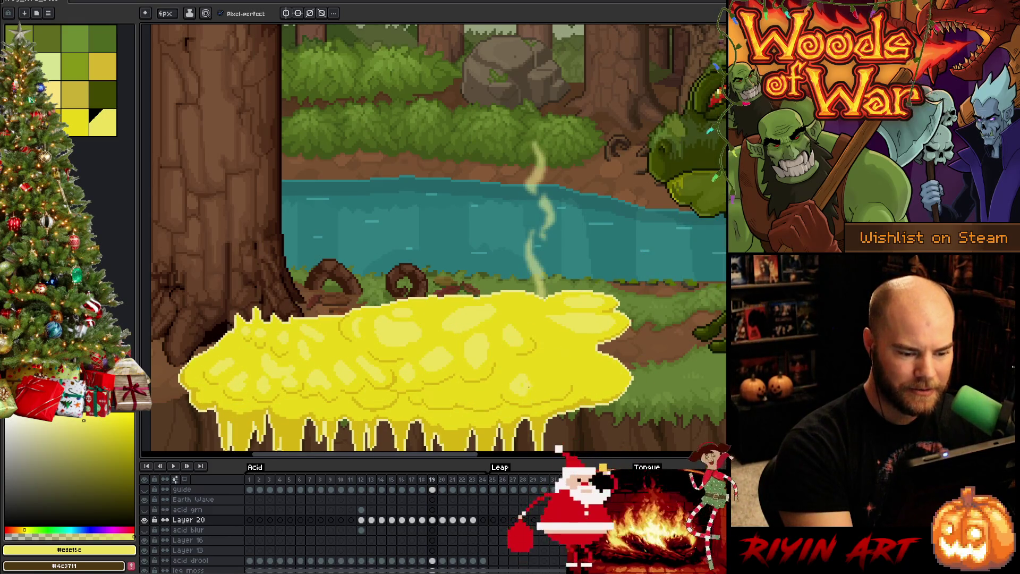
{"action": "left_click_drag", "start_coordinate": [554, 370], "coordinate": [538, 379]}
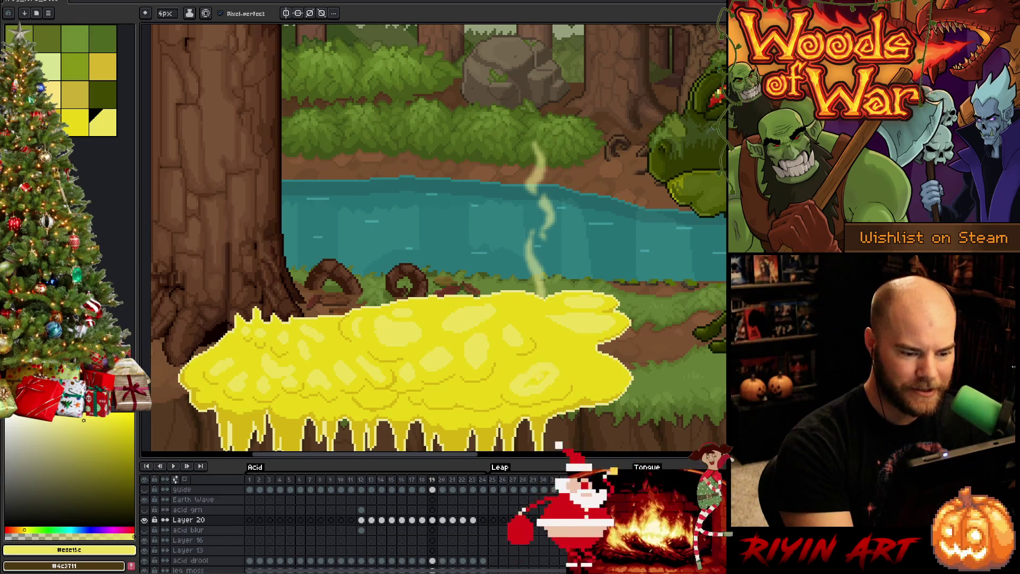
Compare the new ring bubble and streak against frame 18.
{"action": "key", "text": "Left"}
{"action": "key", "text": "Right"}
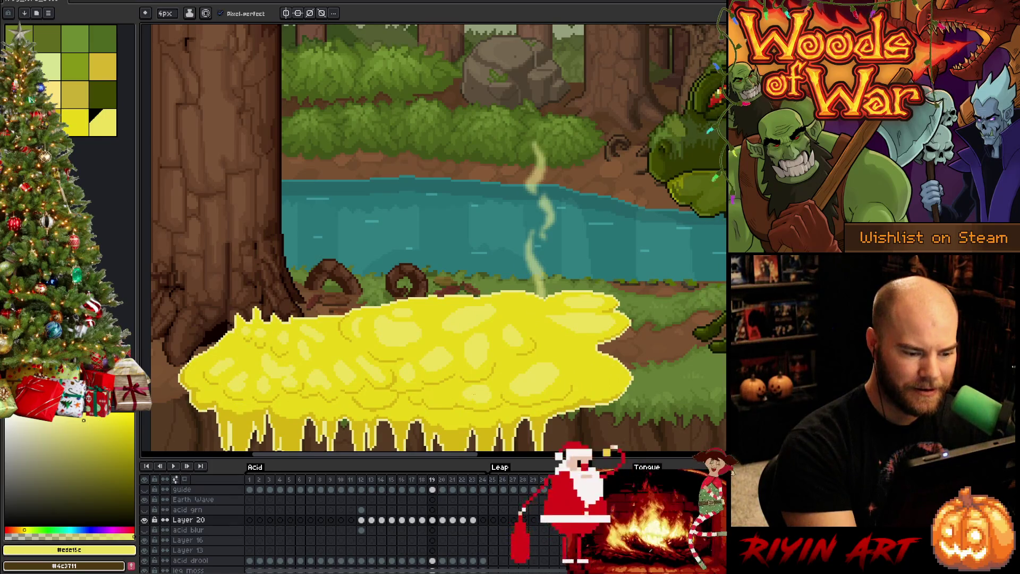
{"action": "key", "text": "Left"}
{"action": "key", "text": "Right"}
{"action": "key", "text": "Left"}
{"action": "key", "text": "Right"}
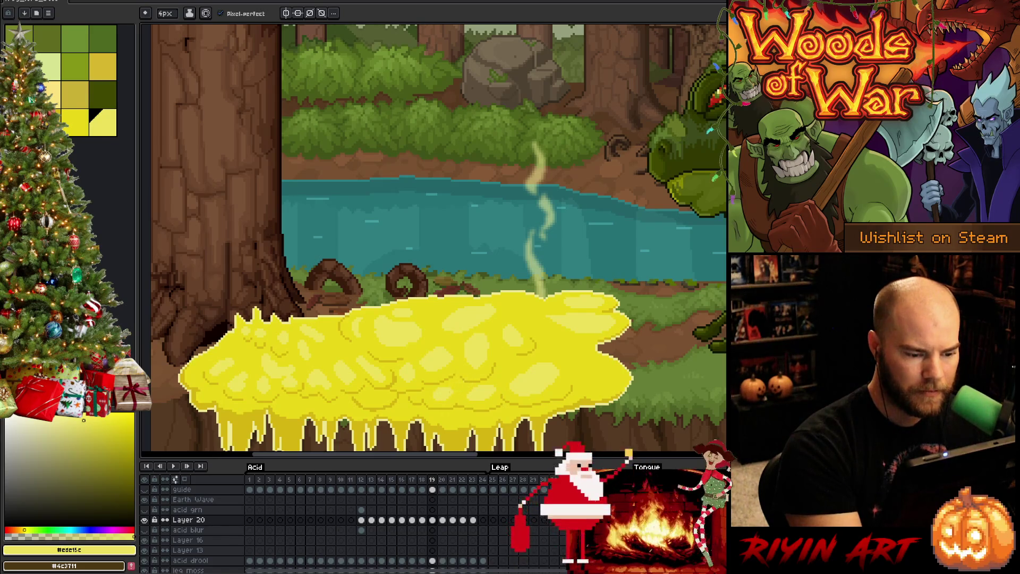
{"action": "key", "text": "Left"}
{"action": "key", "text": "Right"}
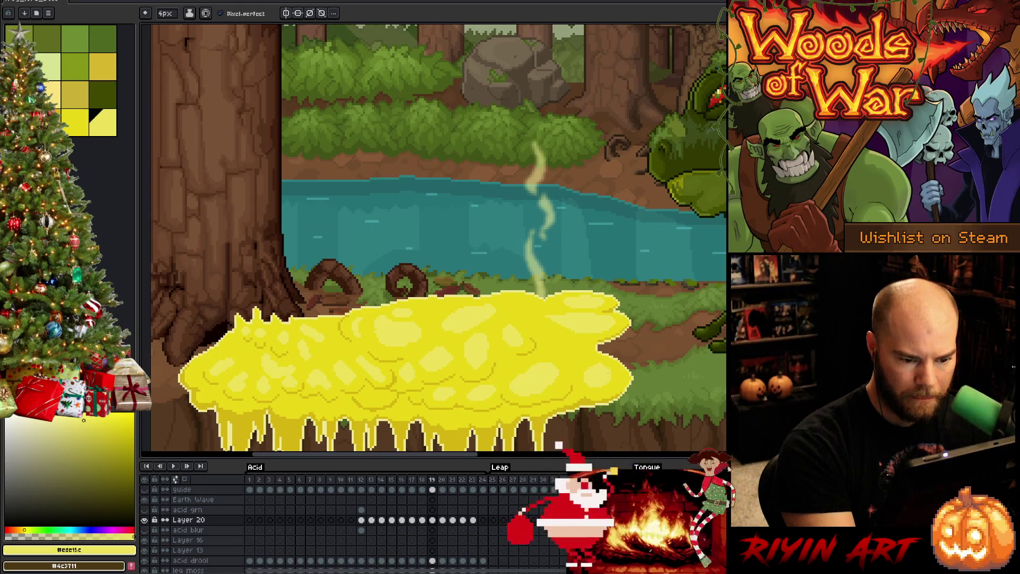
{"action": "key", "text": "Left"}
{"action": "key", "text": "Right"}
{"action": "key", "text": "Left"}
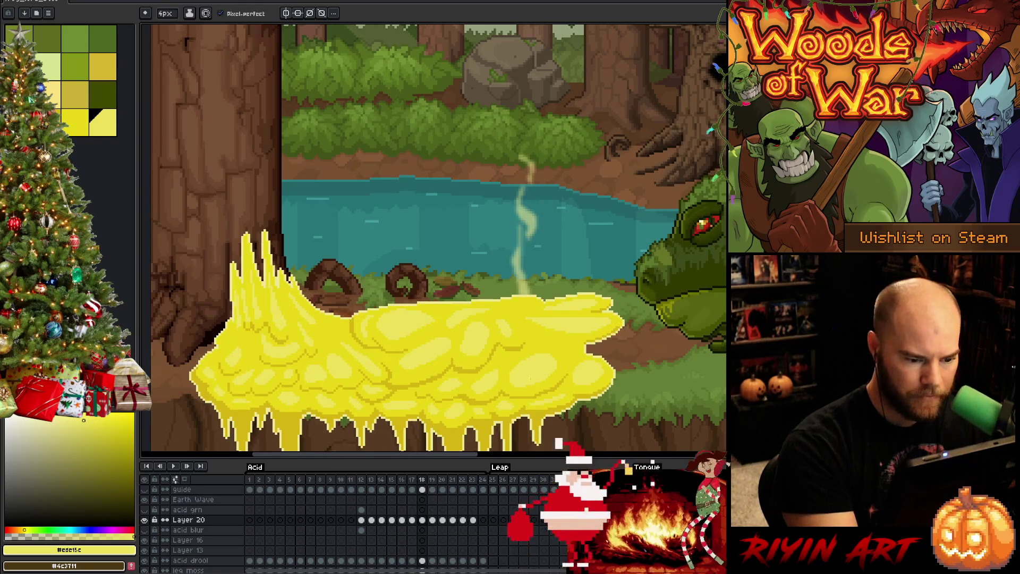
{"action": "key", "text": "Right"}
Keep flipping between frames 18 and 19 to check the highlights, ending on frame 19.
{"action": "key", "text": "Left"}
{"action": "key", "text": "Right"}
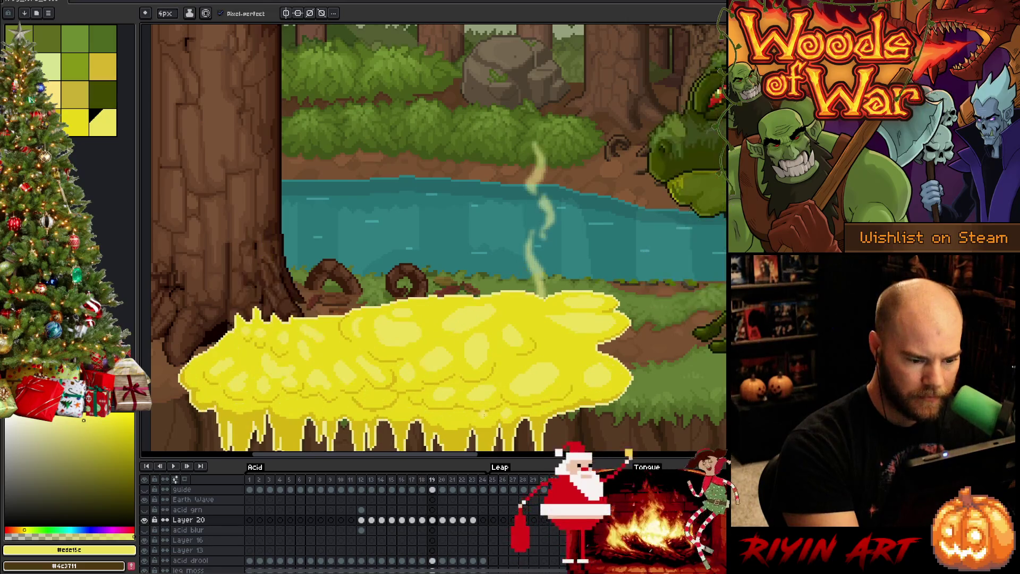
{"action": "key", "text": "Left"}
{"action": "key", "text": "Right"}
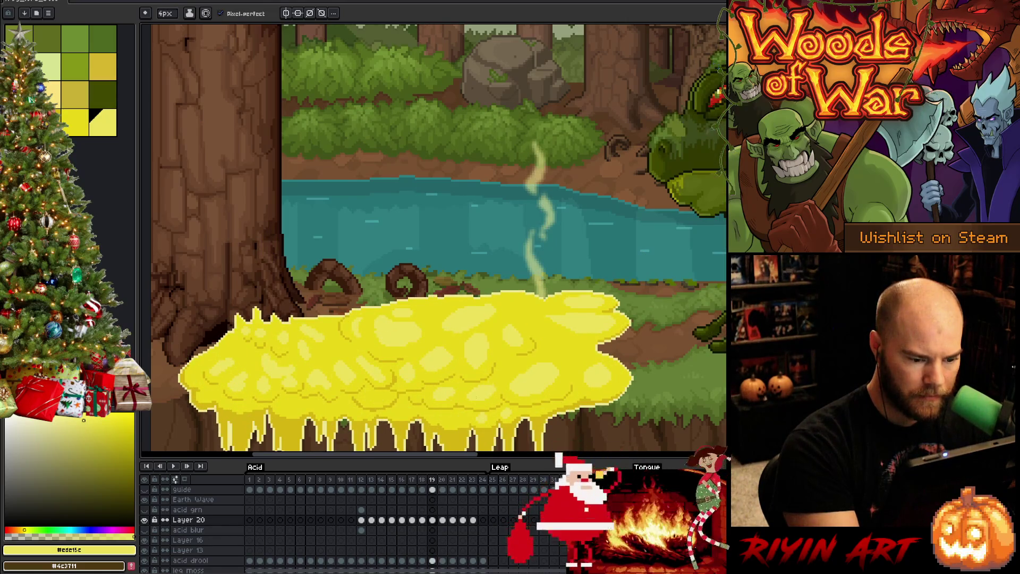
{"action": "key", "text": "Left"}
{"action": "key", "text": "Right"}
{"action": "key", "text": "Left"}
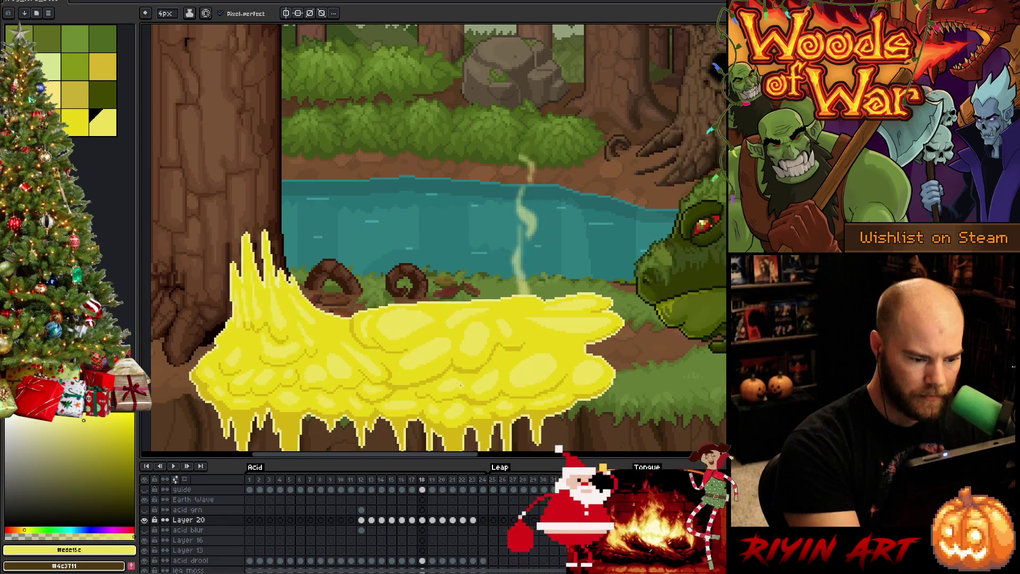
{"action": "key", "text": "Right"}
{"action": "key", "text": "Left"}
{"action": "key", "text": "Right"}
{"action": "key", "text": "Left"}
{"action": "key", "text": "Right"}
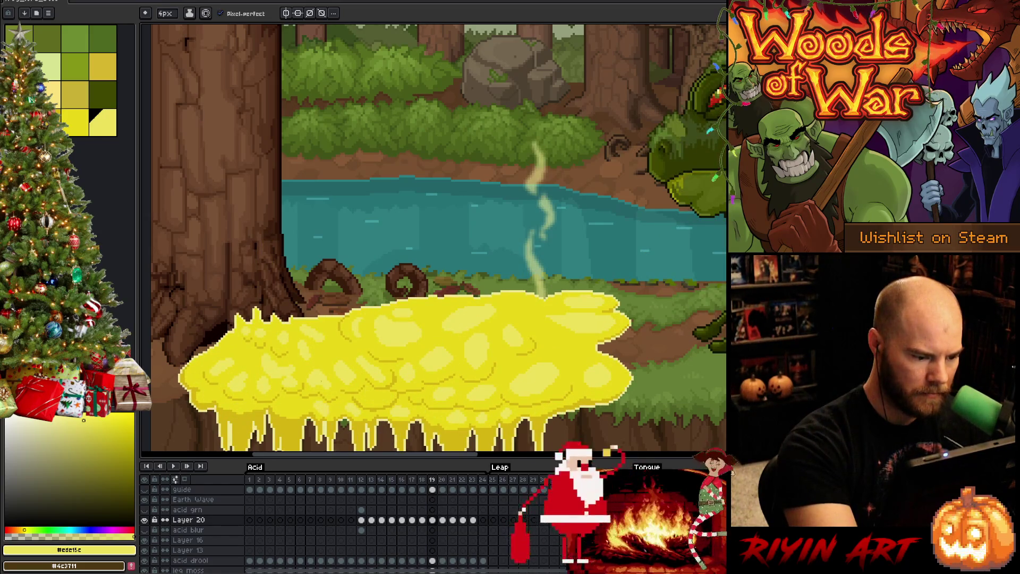
{"action": "key", "text": "Left"}
{"action": "key", "text": "Right"}
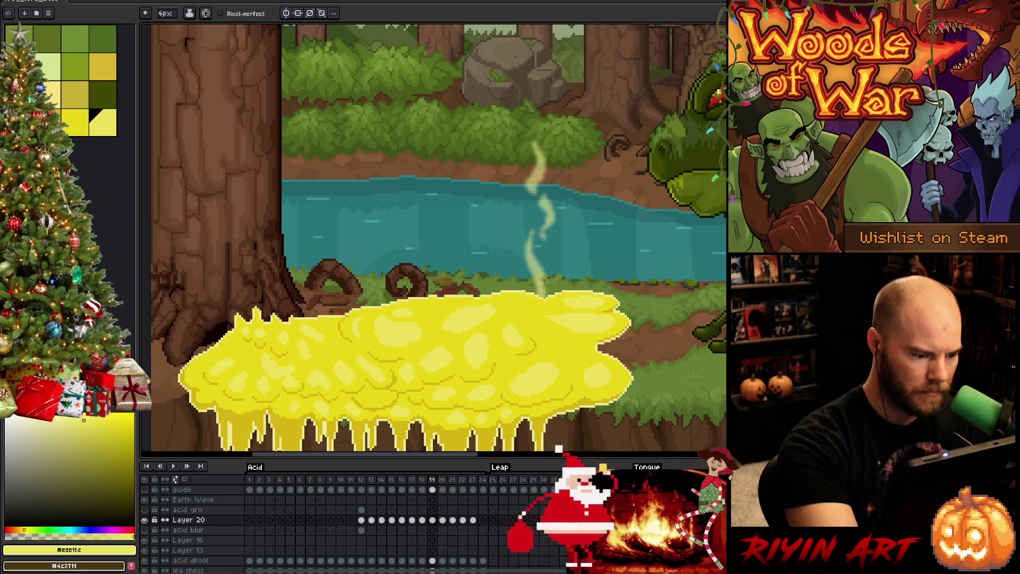
{"action": "key", "text": "Left"}
{"action": "key", "text": "Right"}
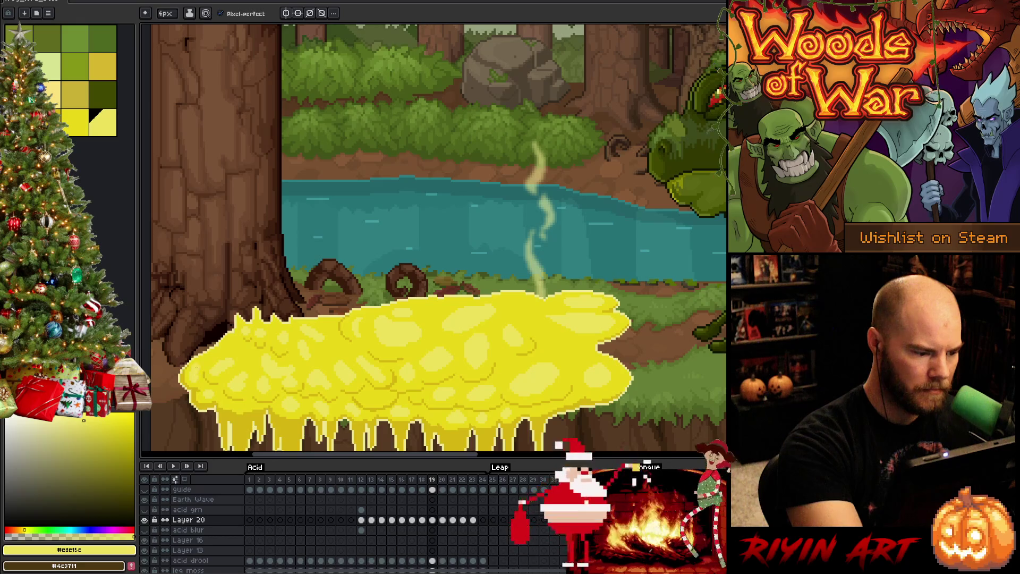
{"action": "key", "text": "Left"}
{"action": "key", "text": "Right"}
{"action": "key", "text": "Left"}
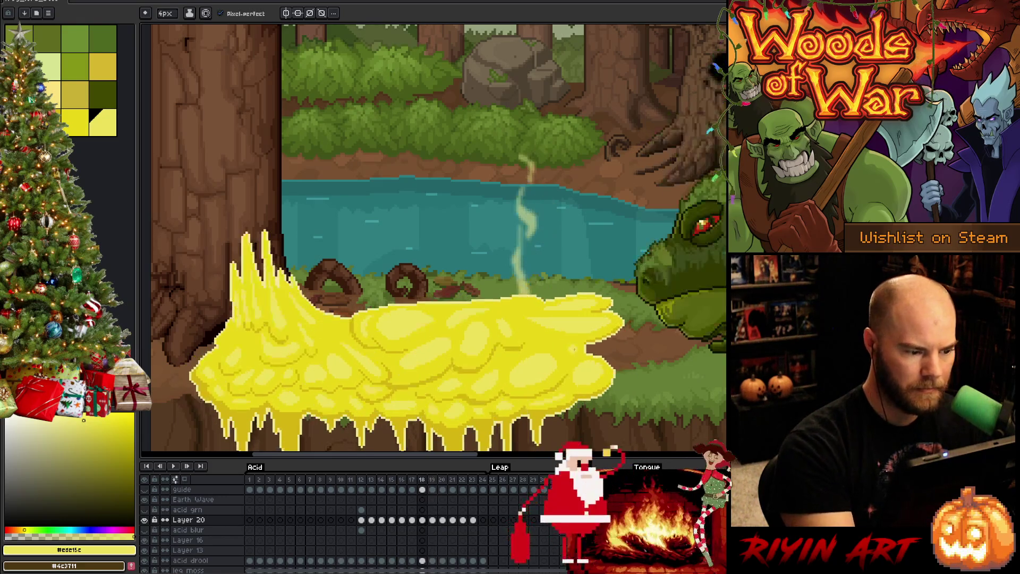
{"action": "key", "text": "Right"}
{"action": "key", "text": "Left"}
{"action": "key", "text": "Right"}
Set a 1px pencil and sample the darker and pale acid yellows from the cloud.
{"action": "left_click", "coordinate": [164, 13]}
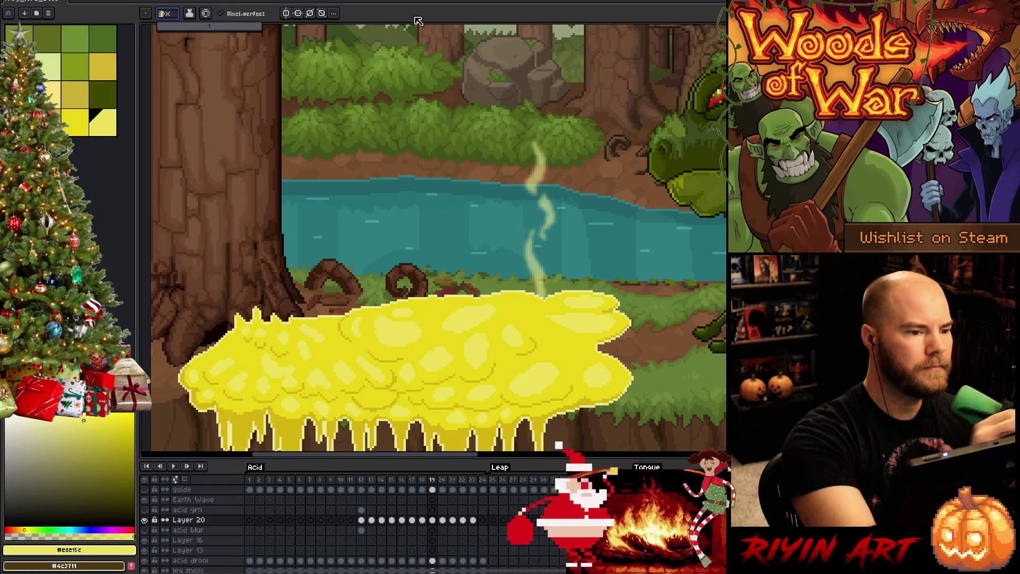
{"action": "key", "text": "i"}
{"action": "left_click", "coordinate": [238, 349]}
{"action": "key", "text": "b"}
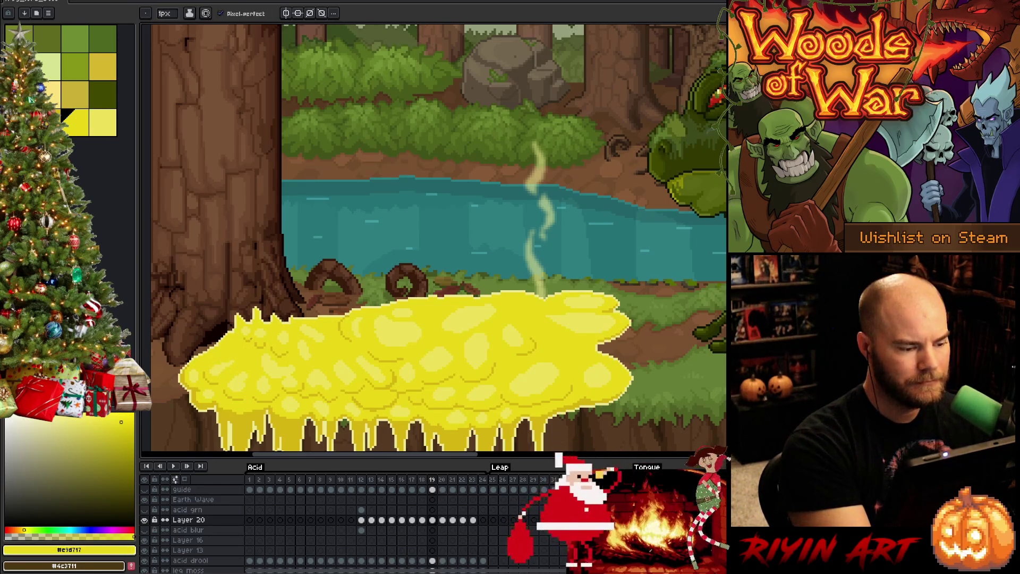
{"action": "left_click", "coordinate": [227, 361], "text": "alt"}
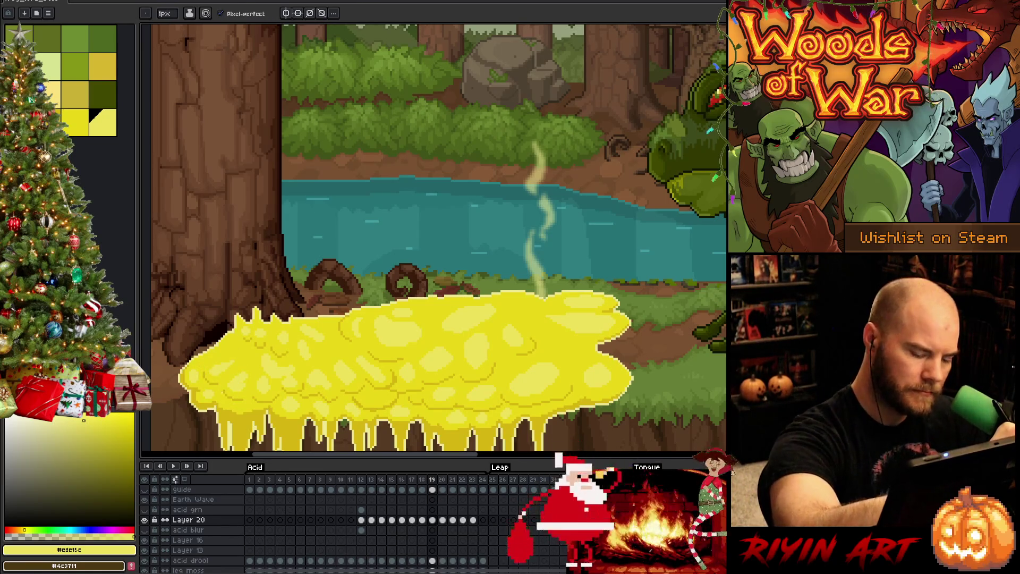
{"action": "key", "text": "period"}
{"action": "key", "text": "comma"}
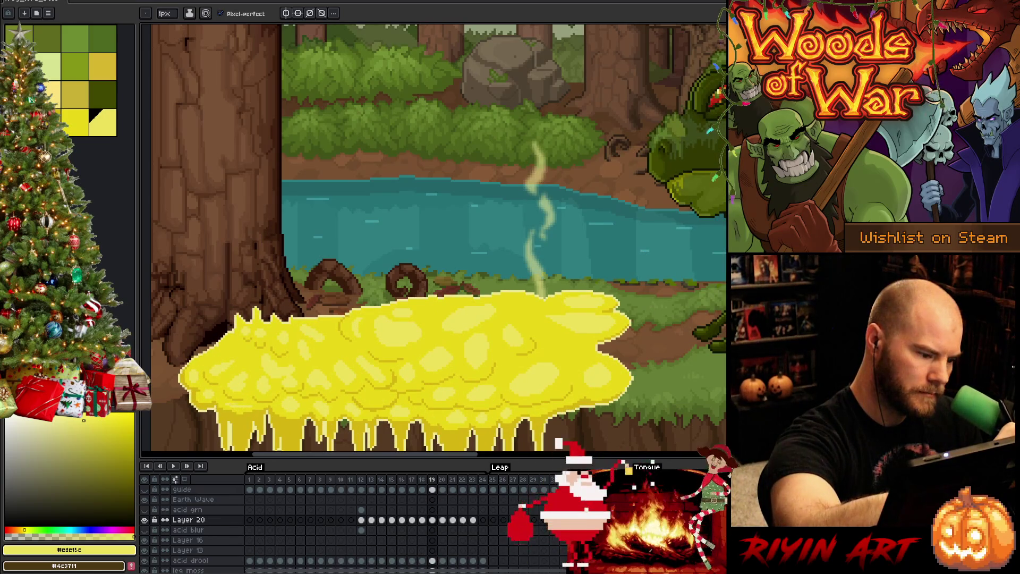
Alternate between #e9d717 and #ede15c in the palette while comparing against frame 18.
{"action": "left_click", "coordinate": [75, 123]}
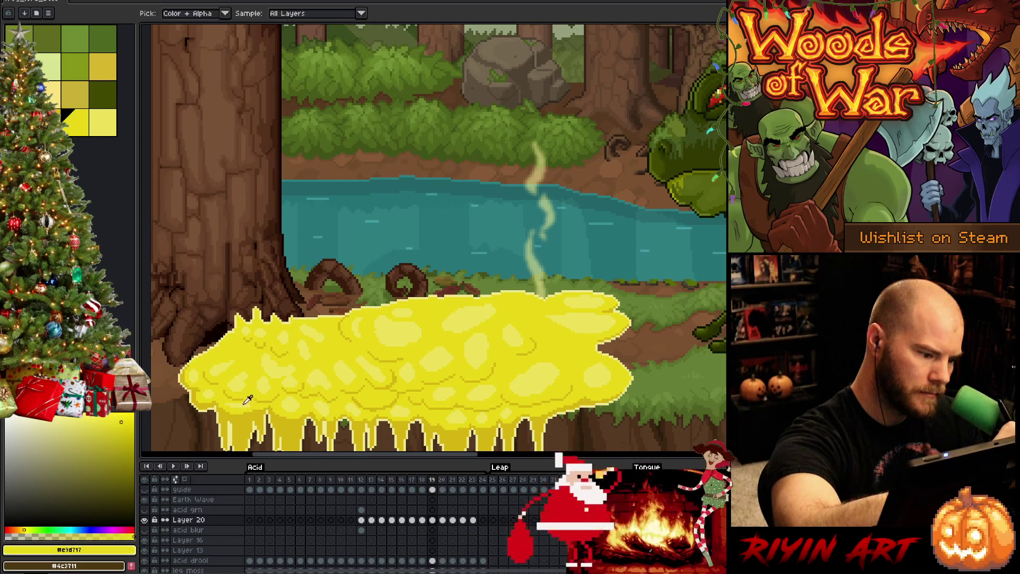
{"action": "key", "text": "bracketright"}
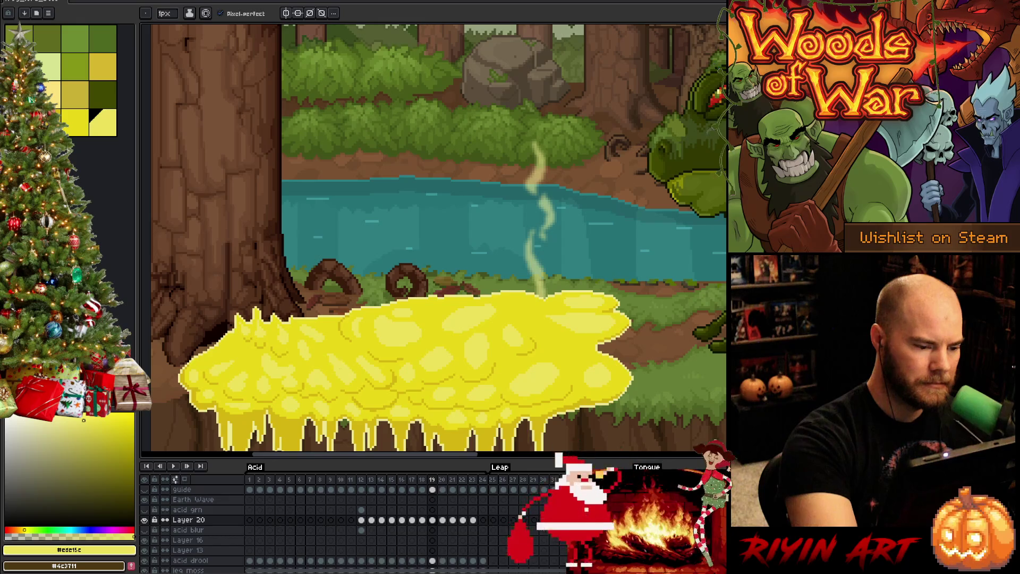
{"action": "key", "text": "bracketleft"}
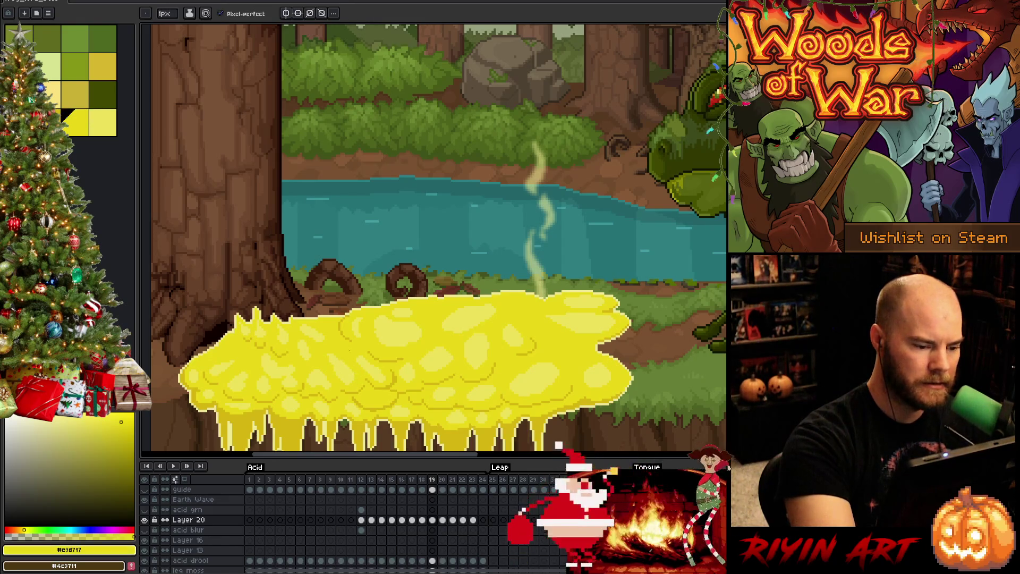
{"action": "key", "text": "comma"}
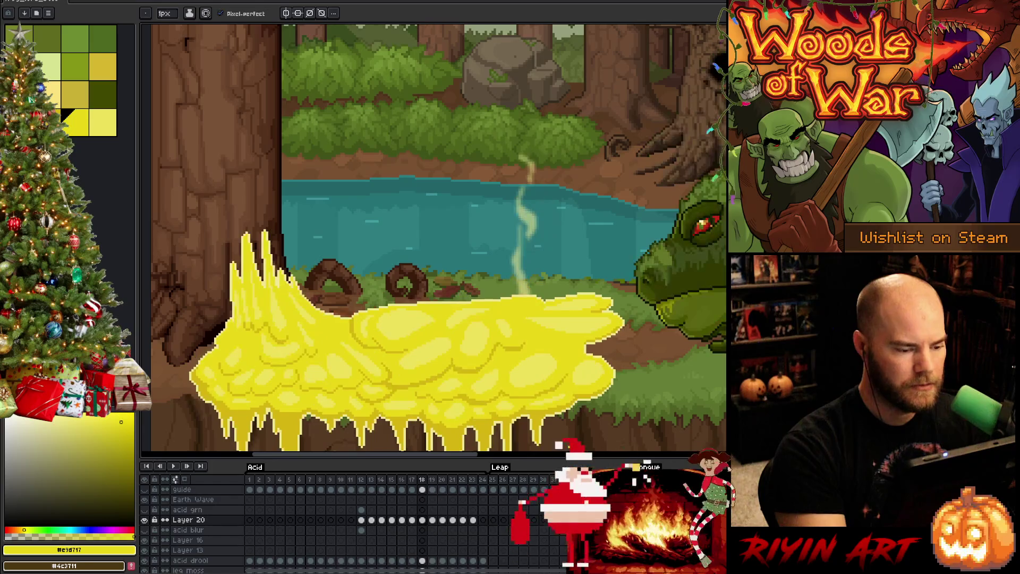
{"action": "key", "text": "period"}
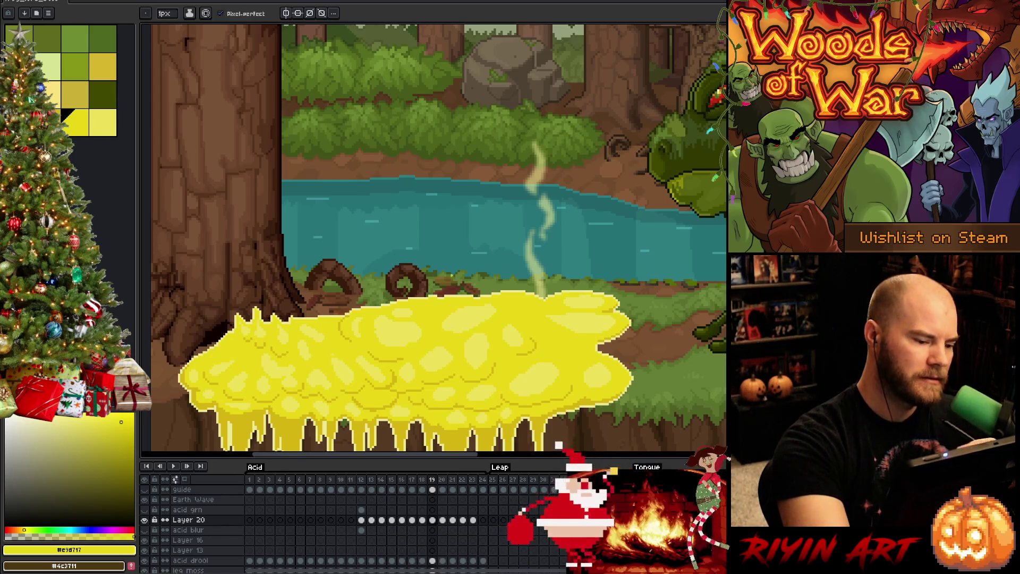
{"action": "left_click", "coordinate": [103, 122]}
{"action": "key", "text": "comma"}
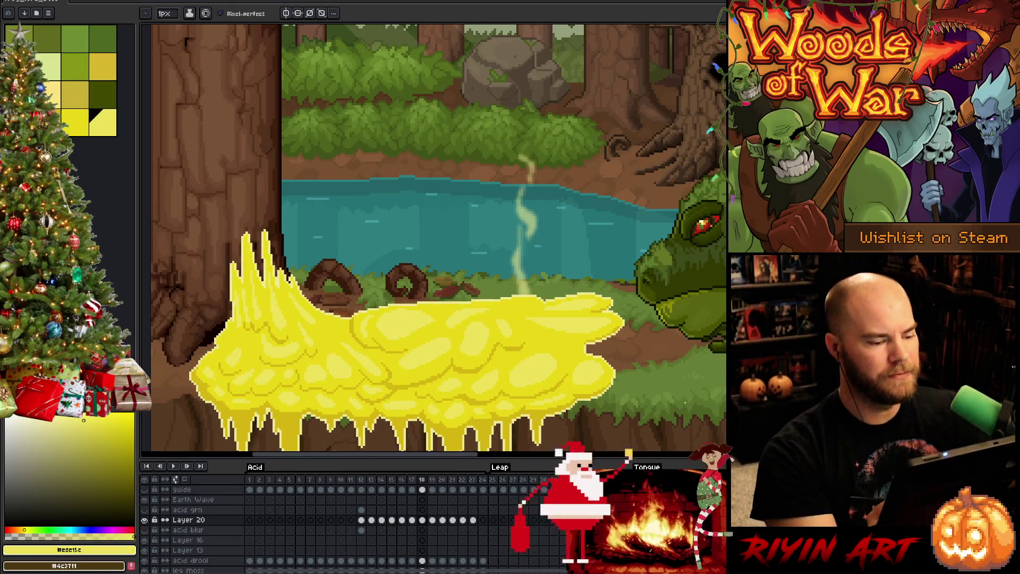
{"action": "key", "text": "period"}
{"action": "key", "text": "comma"}
{"action": "key", "text": "period"}
{"action": "key", "text": "comma"}
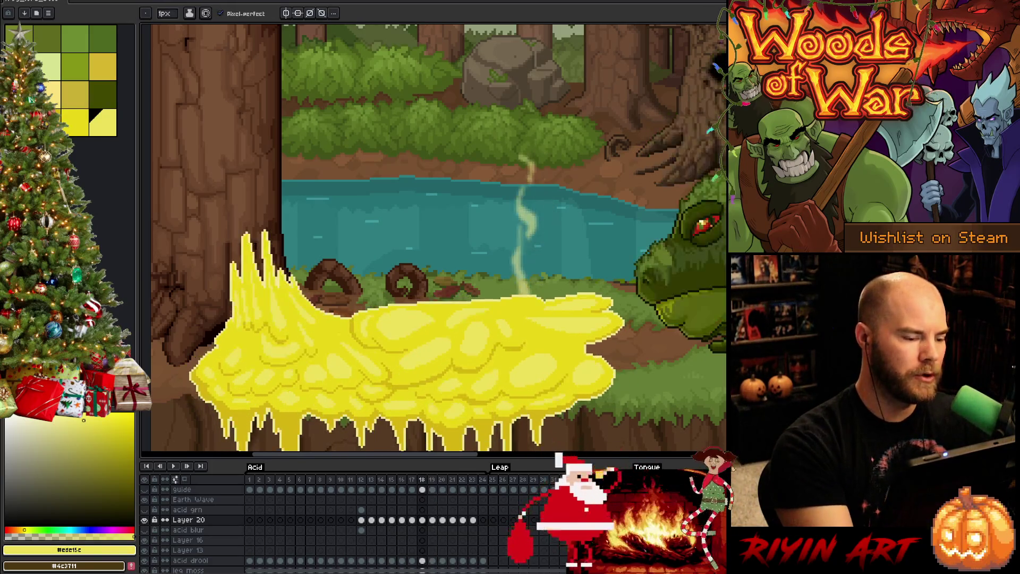
{"action": "key", "text": "period"}
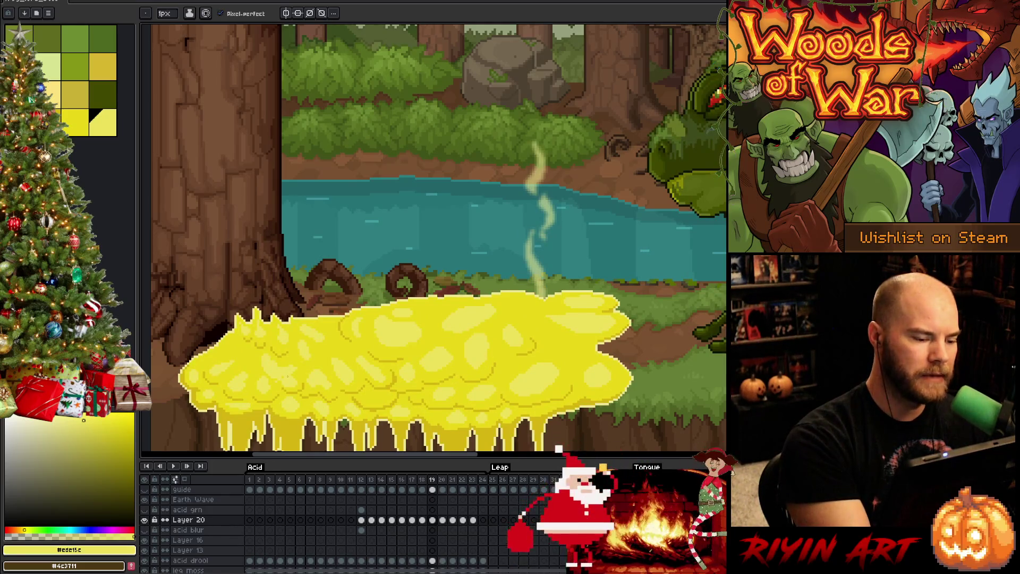
Touch up acid blobs with the darker and pale yellows, checking frame 18 between edits.
{"action": "left_click", "coordinate": [291, 367], "text": "alt"}
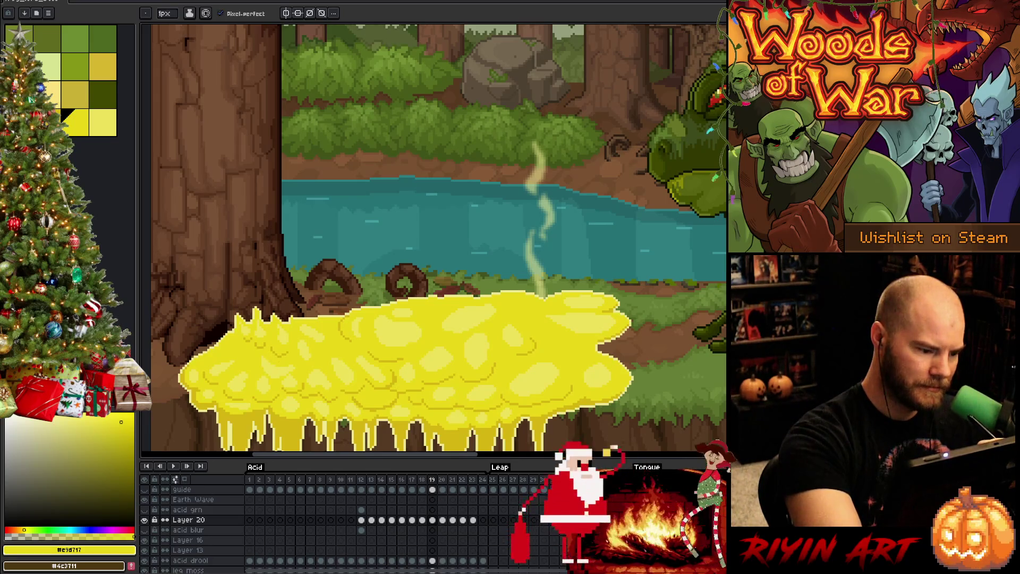
{"action": "key", "text": "comma"}
{"action": "key", "text": "period"}
{"action": "key", "text": "comma"}
{"action": "key", "text": "period"}
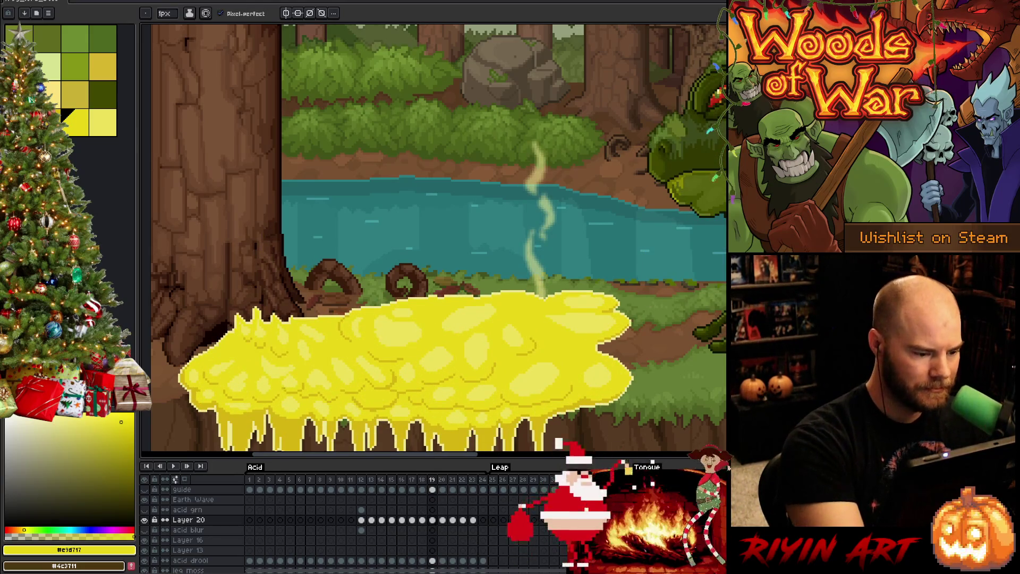
{"action": "left_click", "coordinate": [273, 365], "text": "alt"}
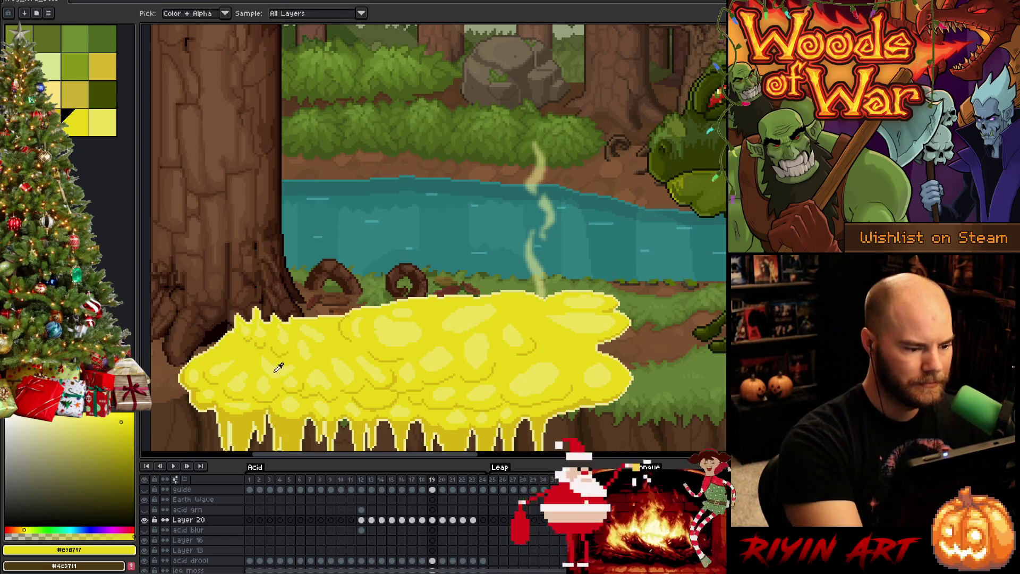
{"action": "left_click", "coordinate": [261, 362], "text": "alt"}
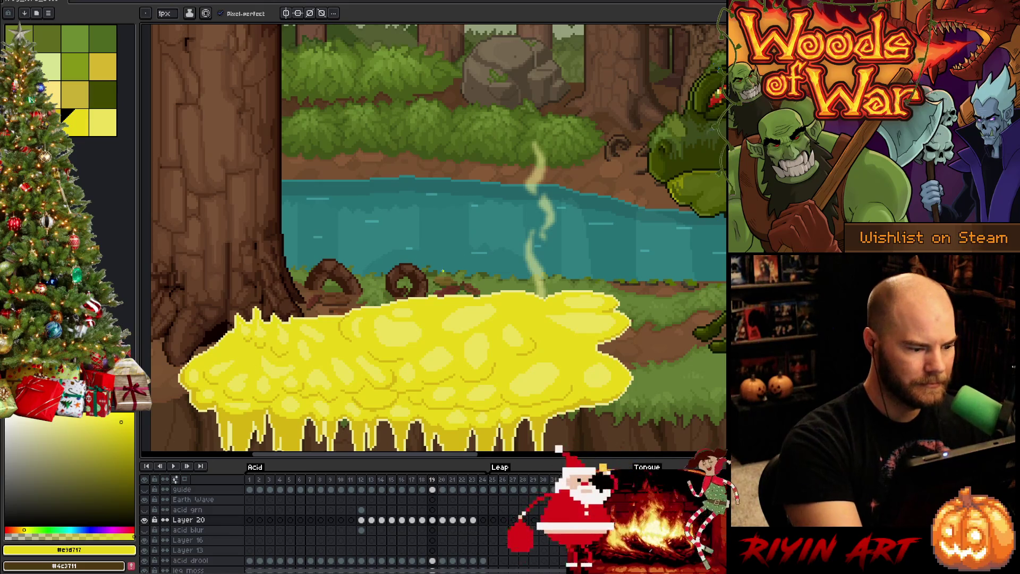
{"action": "key", "text": "comma"}
{"action": "key", "text": "period"}
{"action": "key", "text": "comma"}
{"action": "key", "text": "period"}
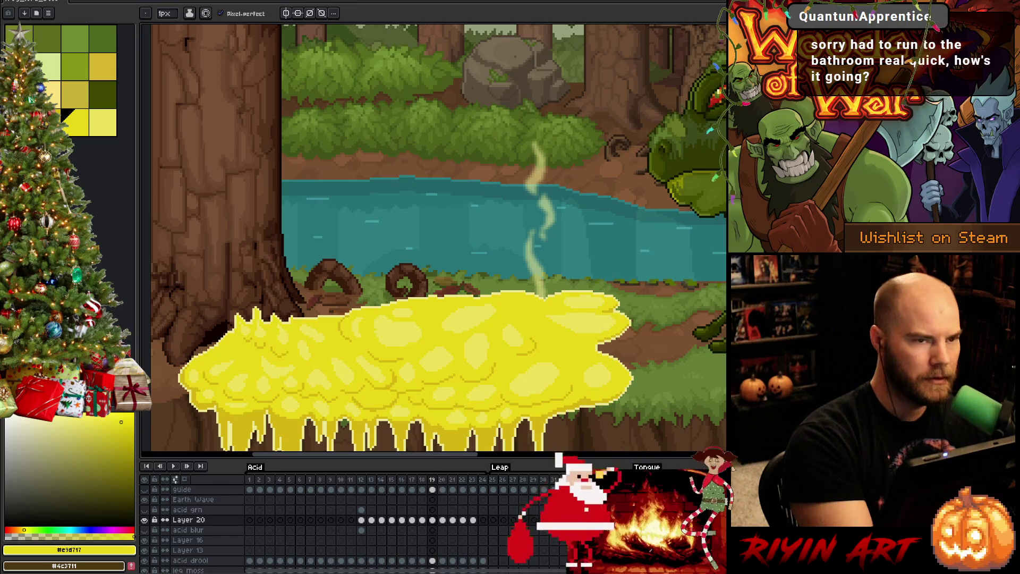
Rim the pale bubble highlights with deeper yellow, sampling both tones from the acid.
{"action": "key", "text": "bracketright"}
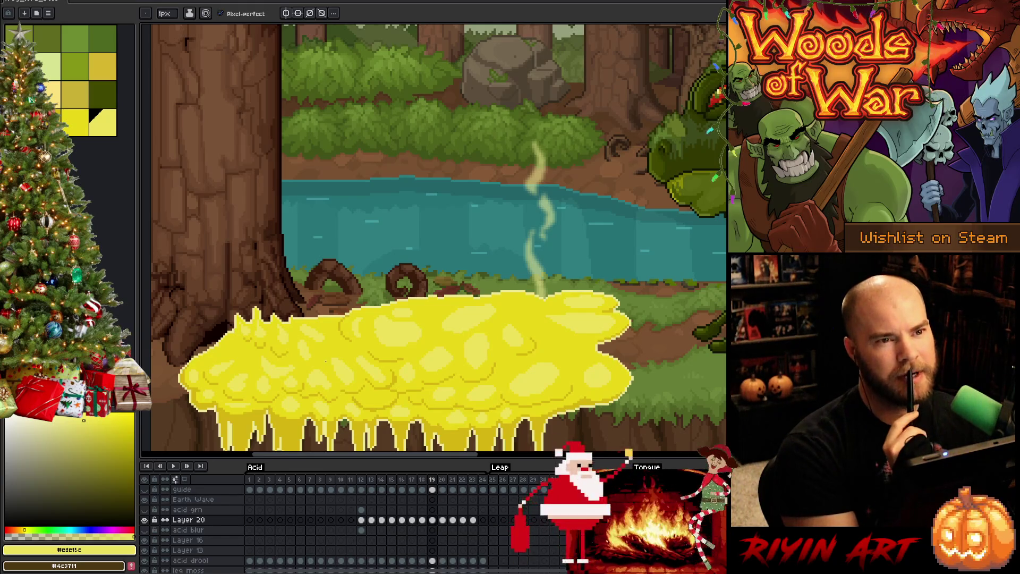
{"action": "left_click", "coordinate": [363, 339], "text": "alt"}
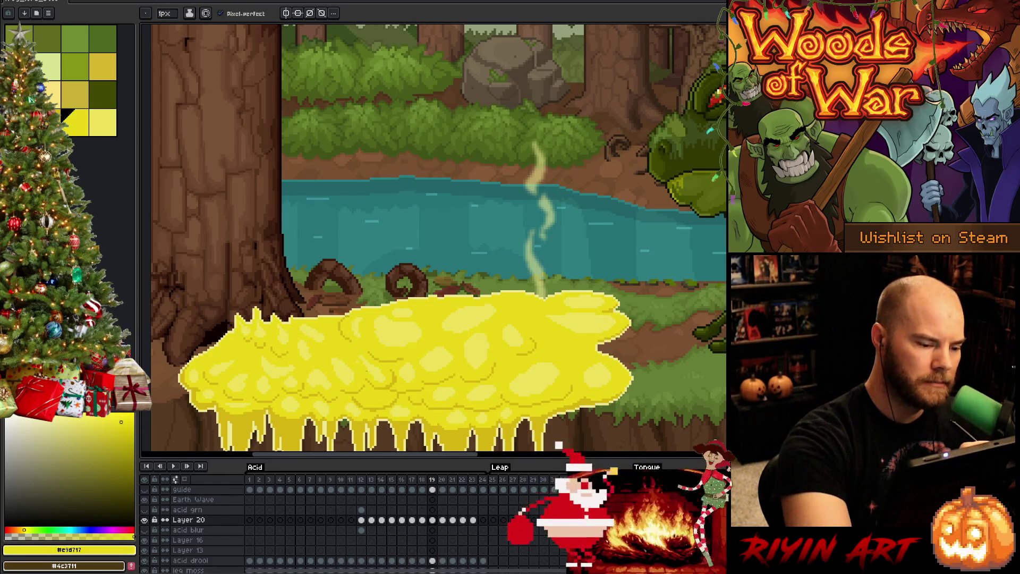
{"action": "left_click", "coordinate": [374, 368], "text": "alt"}
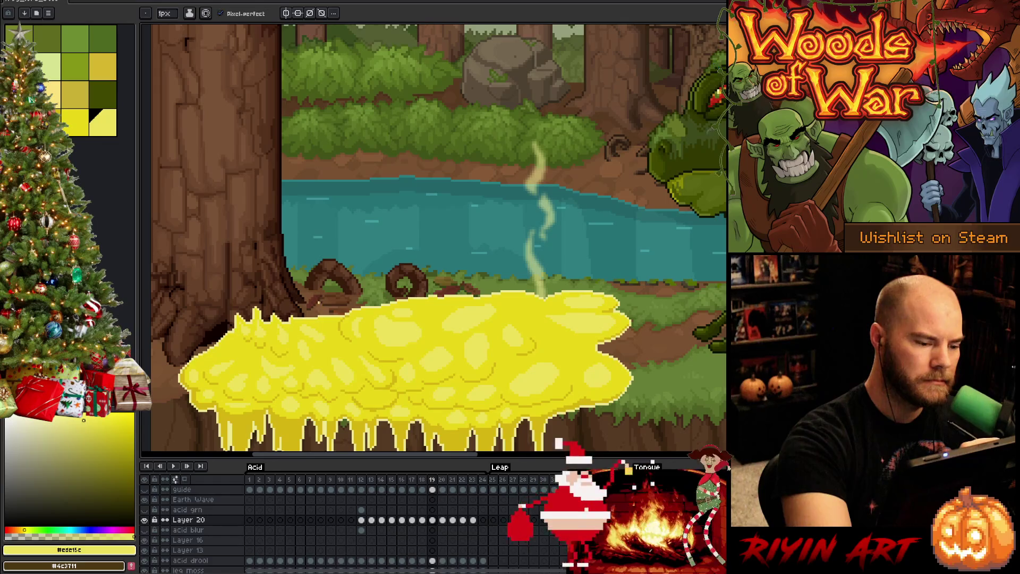
{"action": "left_click", "coordinate": [328, 345], "text": "alt"}
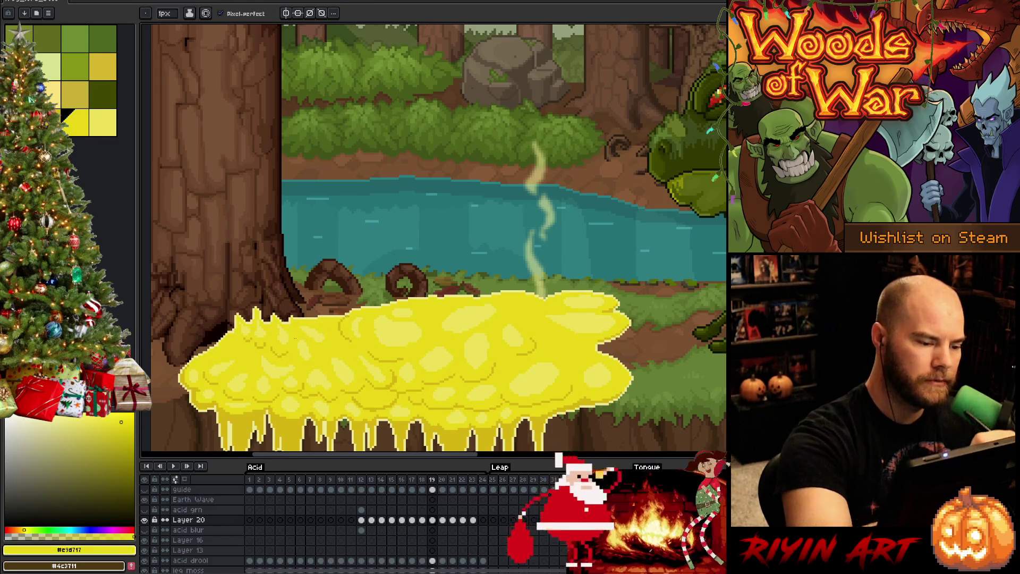
{"action": "left_click", "coordinate": [299, 334], "text": "alt"}
{"action": "left_click", "coordinate": [308, 345], "text": "alt"}
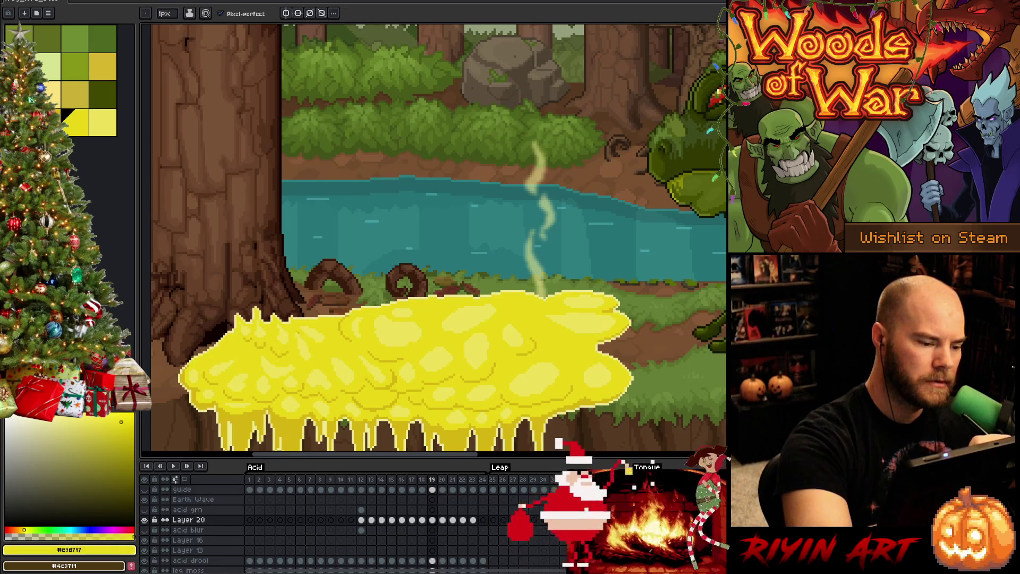
{"action": "left_click", "coordinate": [296, 342], "text": "alt"}
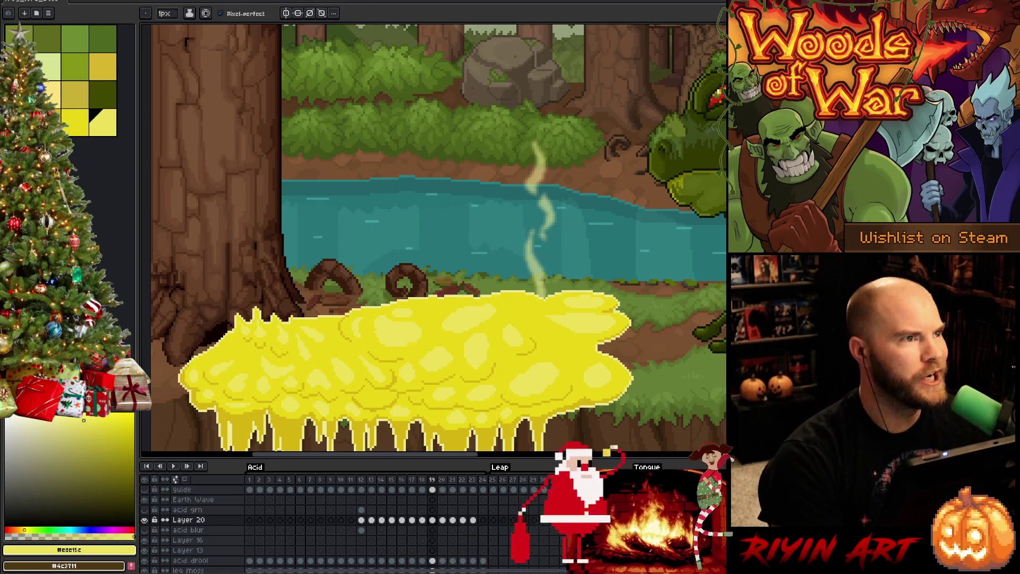
Flip between frames 18 and 19 to compare the acid cloud, ending on frame 19.
{"action": "key", "text": "Left"}
{"action": "key", "text": "Right"}
{"action": "key", "text": "Left"}
{"action": "key", "text": "Right"}
{"action": "key", "text": "Left"}
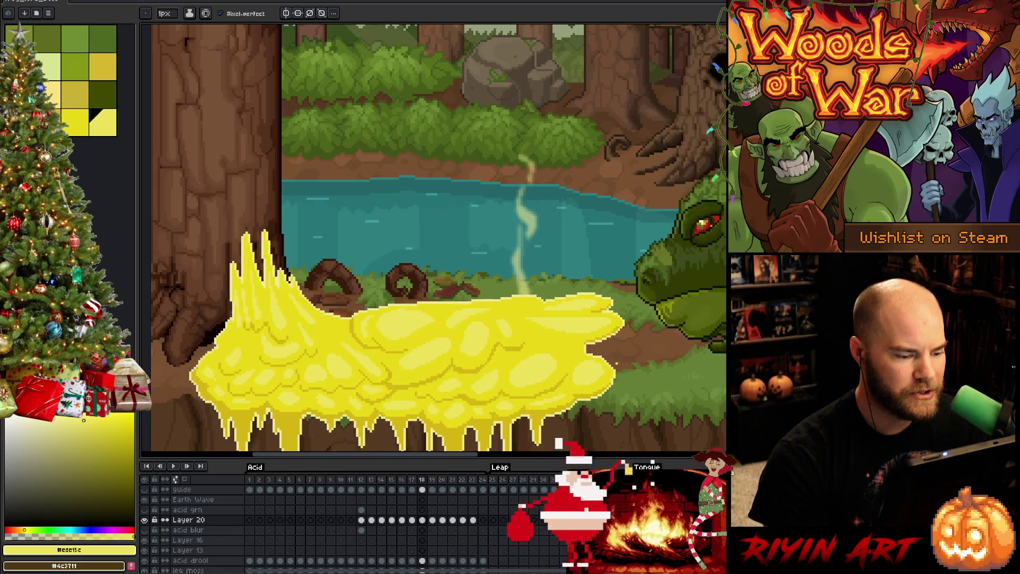
{"action": "key", "text": "Right"}
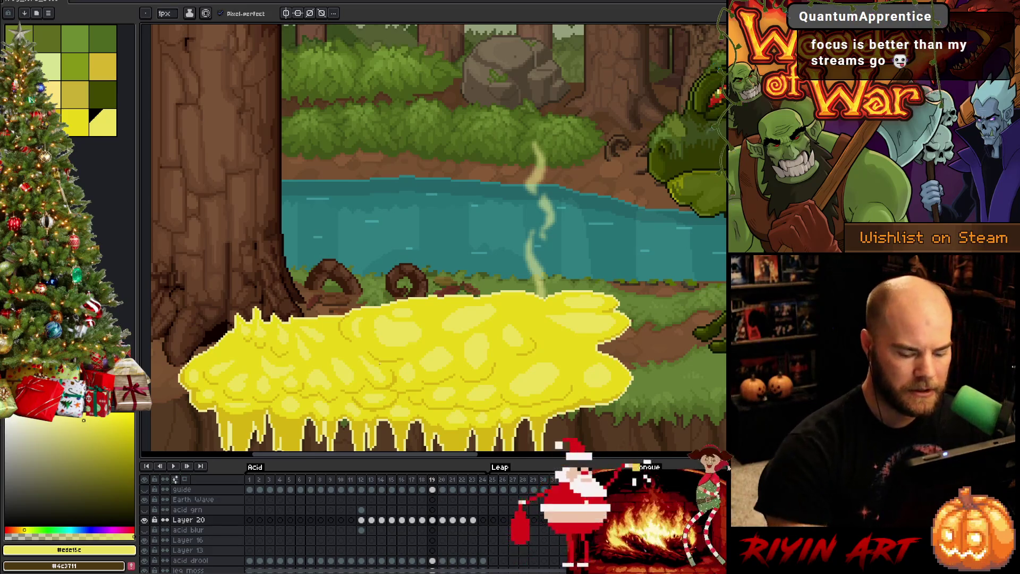
{"action": "key", "text": "Right"}
{"action": "key", "text": "Left"}
{"action": "key", "text": "Left"}
{"action": "key", "text": "Right"}
{"action": "key", "text": "Left"}
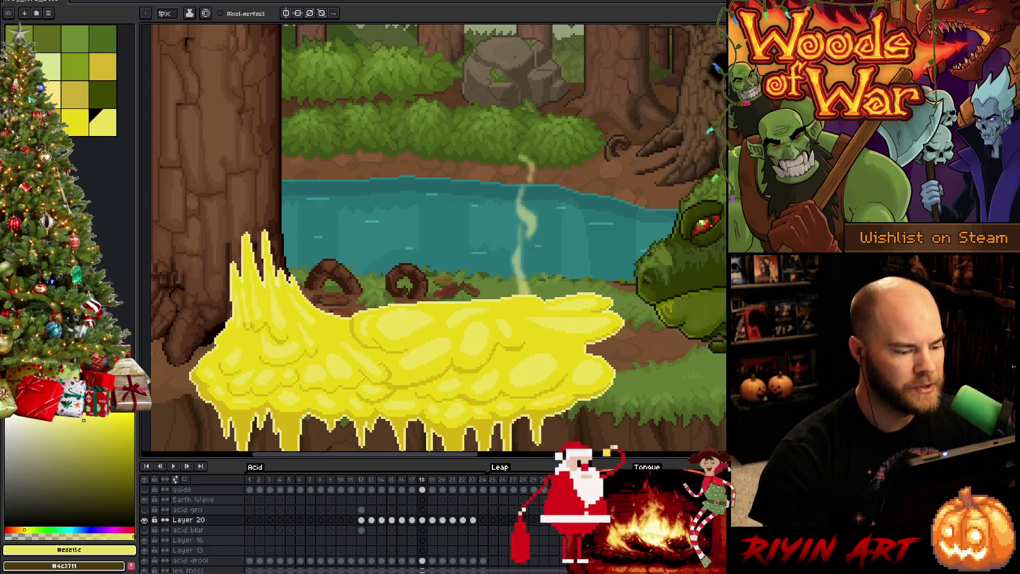
{"action": "key", "text": "Right"}
Pick the darker and pale acid yellows, recheck frames 18–19, and save the file.
{"action": "left_click", "coordinate": [433, 337], "text": "alt"}
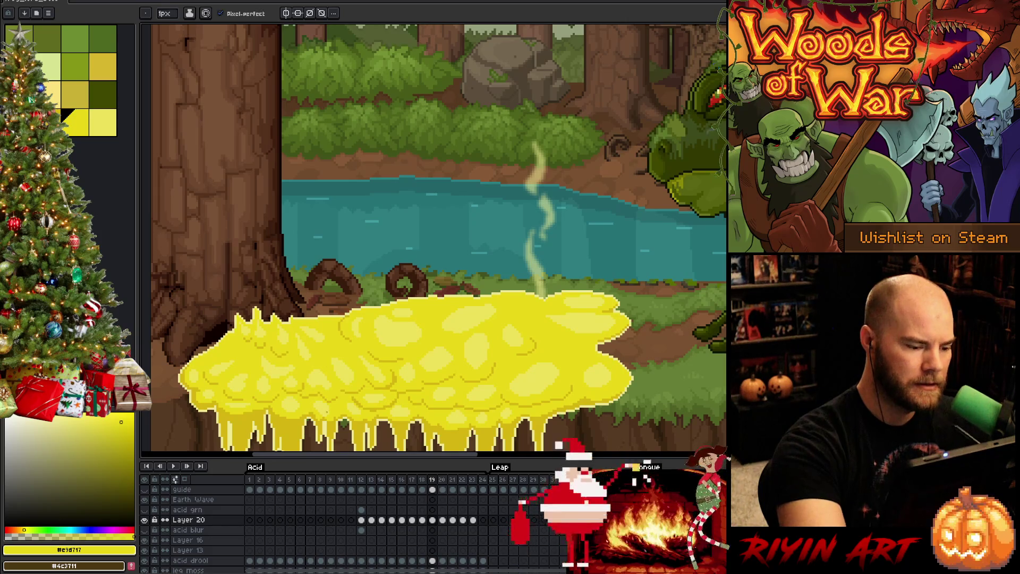
{"action": "key", "text": "bracketright"}
{"action": "key", "text": "Left"}
{"action": "key", "text": "Right"}
{"action": "key", "text": "Left"}
{"action": "key", "text": "Right"}
{"action": "key", "text": "alt"}
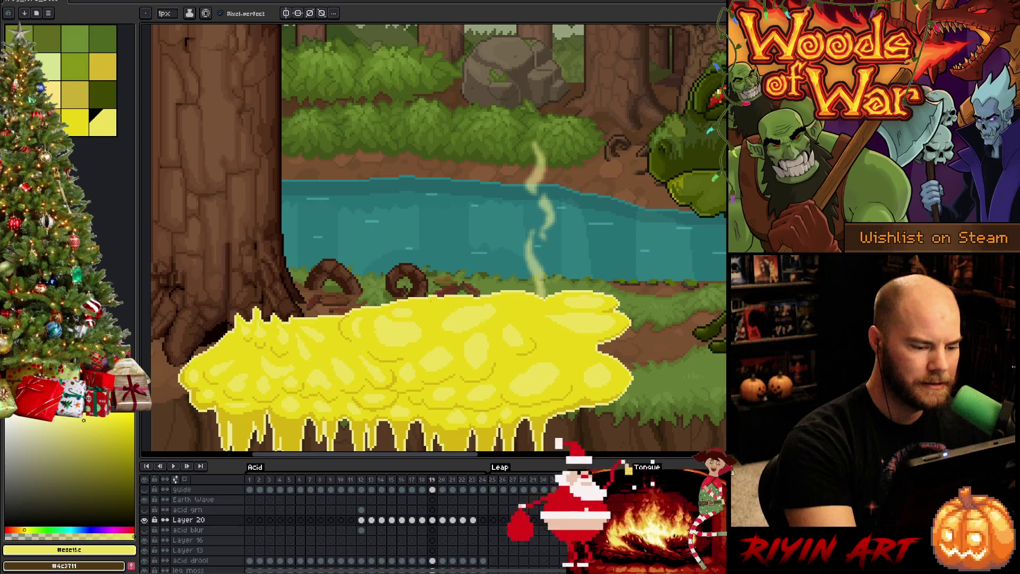
{"action": "key", "text": "alt"}
{"action": "key", "text": "Left"}
{"action": "key", "text": "Right"}
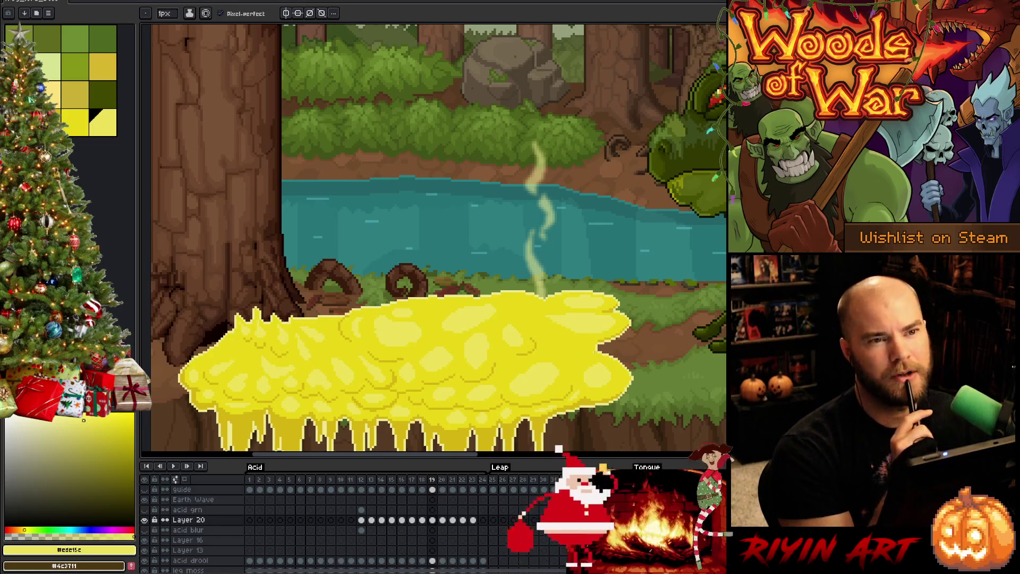
{"action": "key", "text": "ctrl+s"}
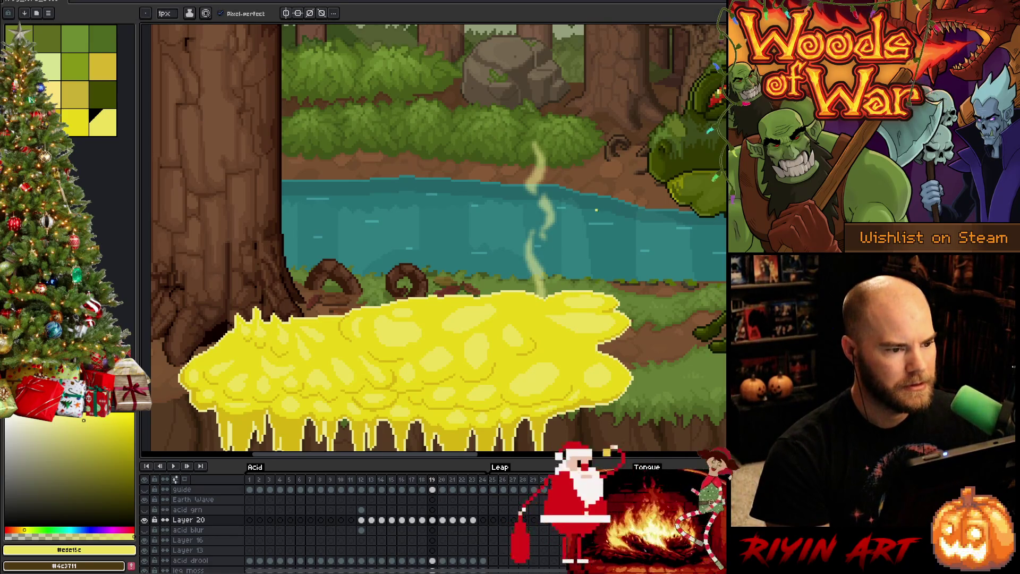
Bring the acid drips fully into view and flip between frames 18 and 19.
{"action": "scroll", "coordinate": [596, 210], "scroll_direction": "down", "scroll_amount": 1}
{"action": "scroll", "coordinate": [596, 210], "scroll_direction": "up", "scroll_amount": 1}
{"action": "left_click_drag", "start_coordinate": [419, 319], "coordinate": [405, 270]}
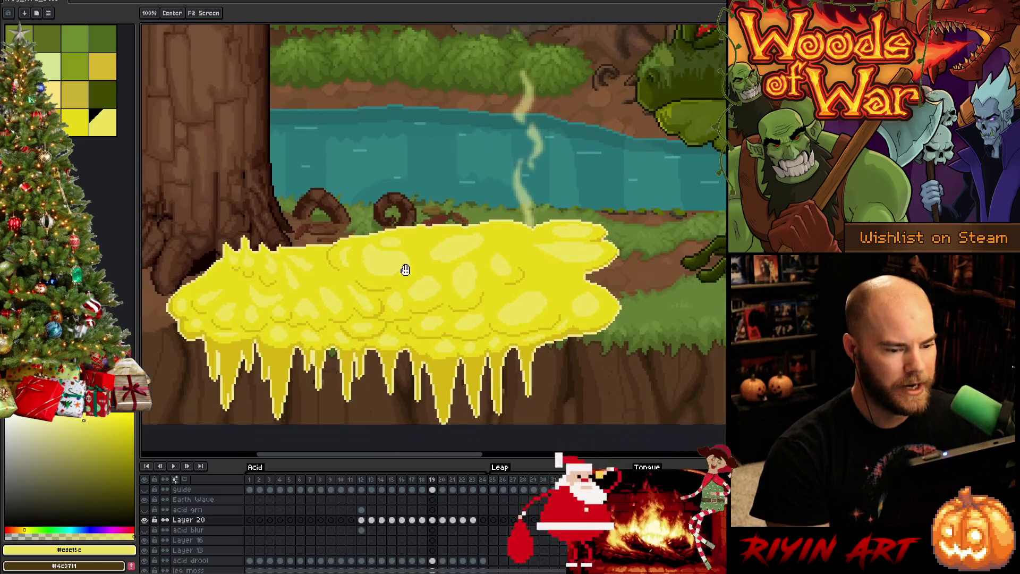
{"action": "key", "text": "Left"}
{"action": "key", "text": "Right"}
{"action": "key", "text": "Left"}
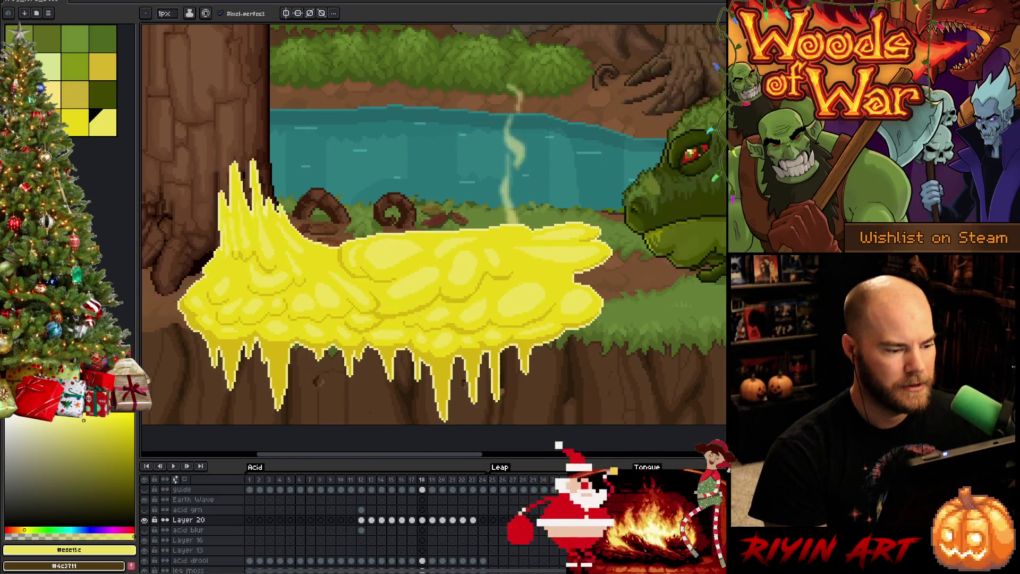
{"action": "key", "text": "Right"}
{"action": "key", "text": "Left"}
{"action": "key", "text": "Right"}
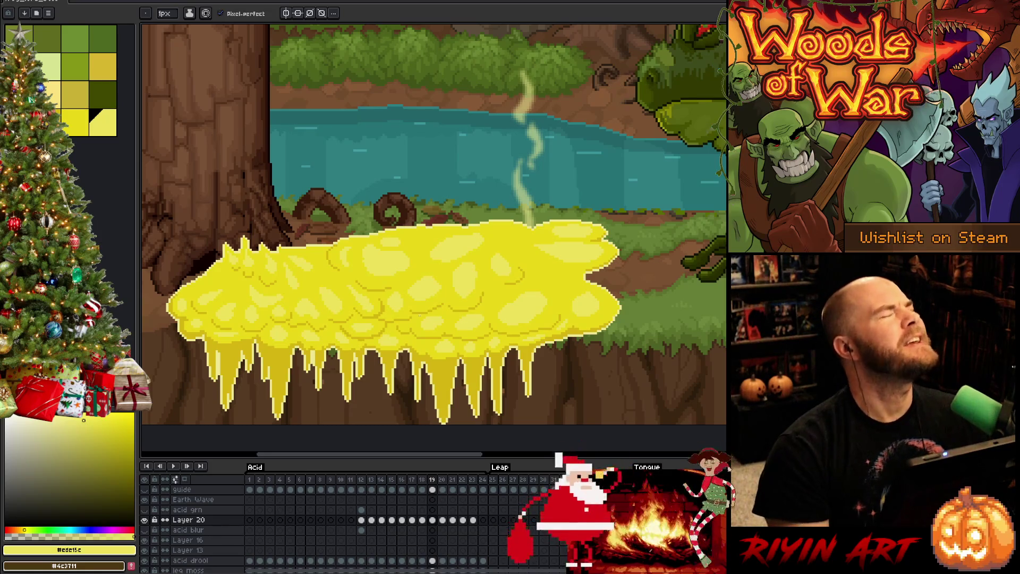
Compare frame 20's acid with its neighbours, settling back on bubbly frame 19.
{"action": "key", "text": "Right"}
{"action": "key", "text": "Left"}
{"action": "key", "text": "Right"}
{"action": "key", "text": "Left"}
{"action": "key", "text": "Right"}
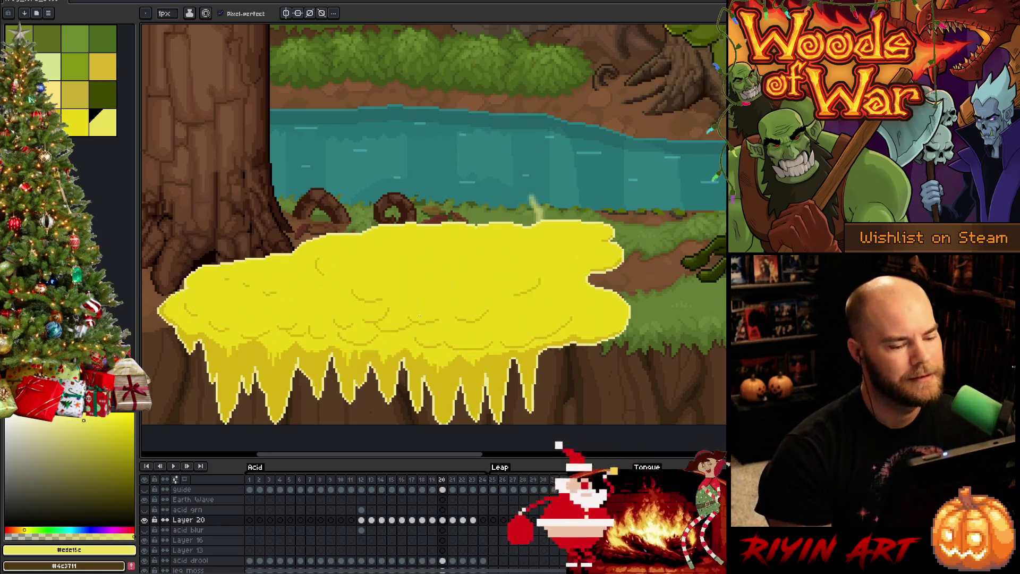
{"action": "key", "text": "Left"}
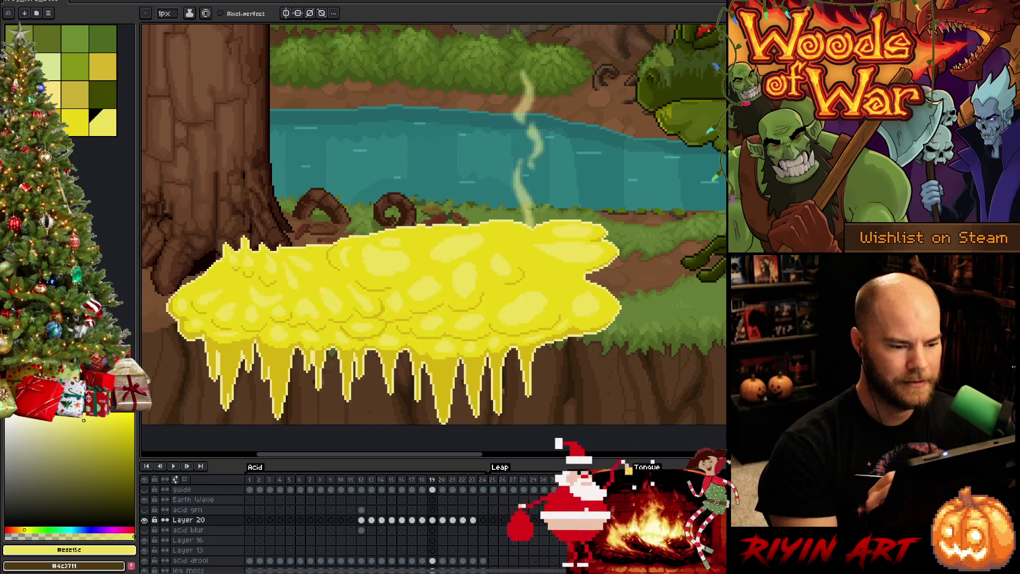
Set the brush size to 4 px.
{"action": "left_click", "coordinate": [164, 13]}
{"action": "type", "text": "4"}
{"action": "key", "text": "Return"}
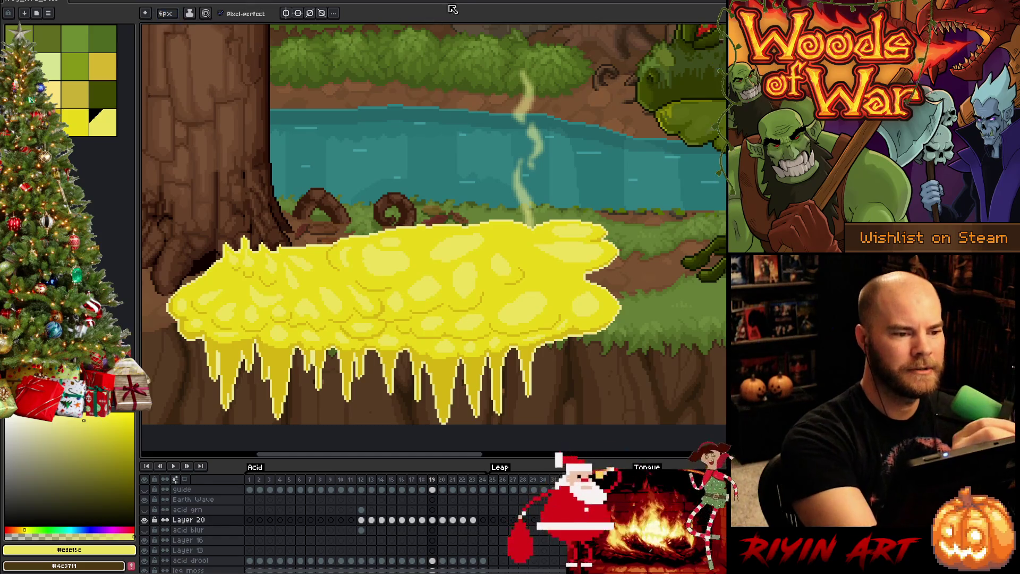
On frame 20, paint a short highlight and a curved highlight on the acid blob.
{"action": "key", "text": "Right"}
{"action": "key", "text": "Left"}
{"action": "key", "text": "Right"}
{"action": "left_click_drag", "start_coordinate": [333, 254], "coordinate": [332, 271]}
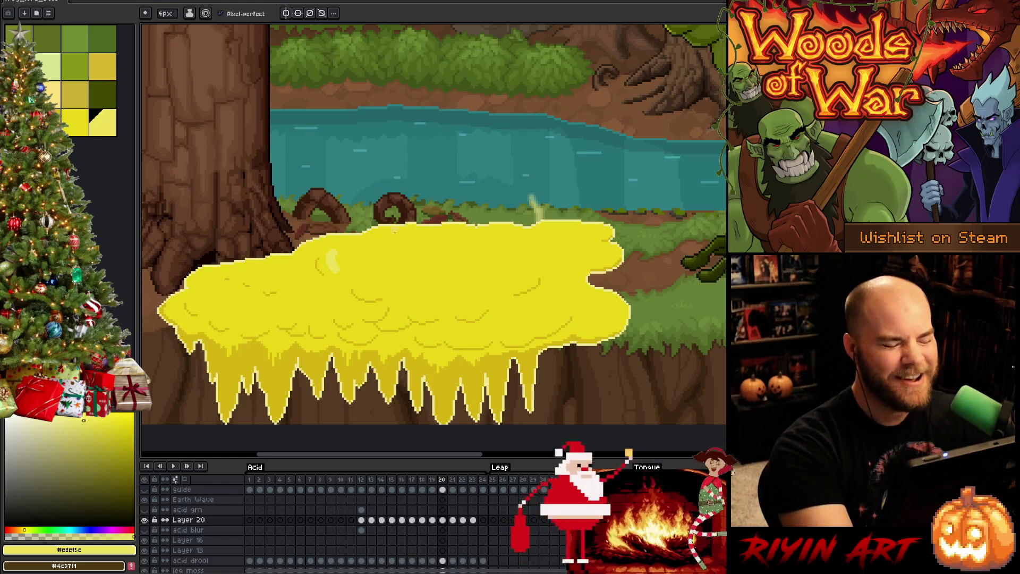
{"action": "left_click_drag", "start_coordinate": [363, 275], "coordinate": [393, 275]}
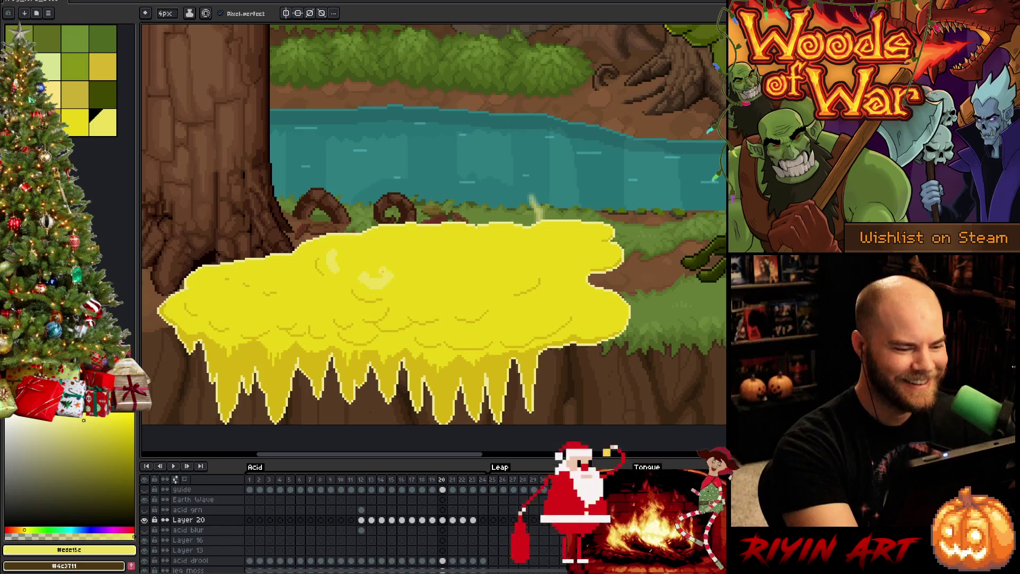
After checking frame 19, close the highlight ring and add a small highlight stroke.
{"action": "key", "text": "Left"}
{"action": "key", "text": "Right"}
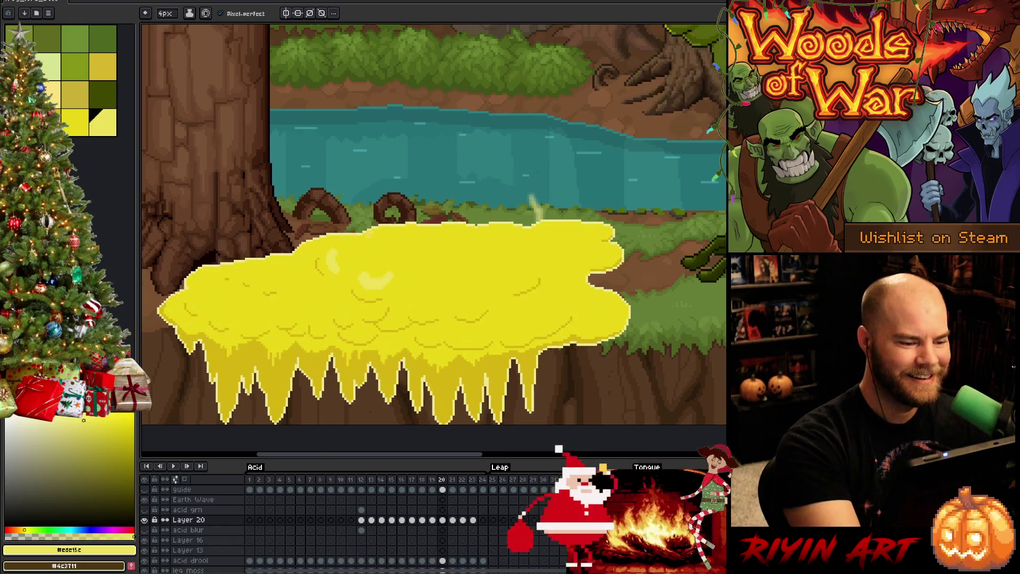
{"action": "key", "text": "Left"}
{"action": "key", "text": "Left"}
{"action": "key", "text": "Right"}
{"action": "key", "text": "Right"}
{"action": "key", "text": "Left"}
{"action": "key", "text": "Right"}
{"action": "key", "text": "Left"}
{"action": "key", "text": "Right"}
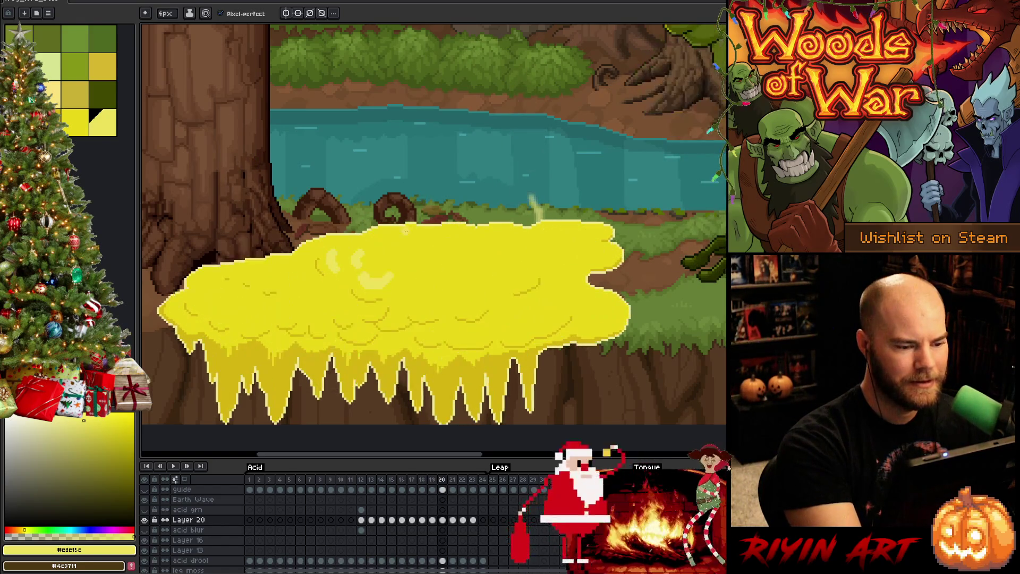
{"action": "mouse_move", "coordinate": [366, 272]}
{"action": "left_mouse_down"}
{"action": "mouse_move", "coordinate": [404, 269]}
{"action": "mouse_move", "coordinate": [390, 286]}
{"action": "left_mouse_up"}
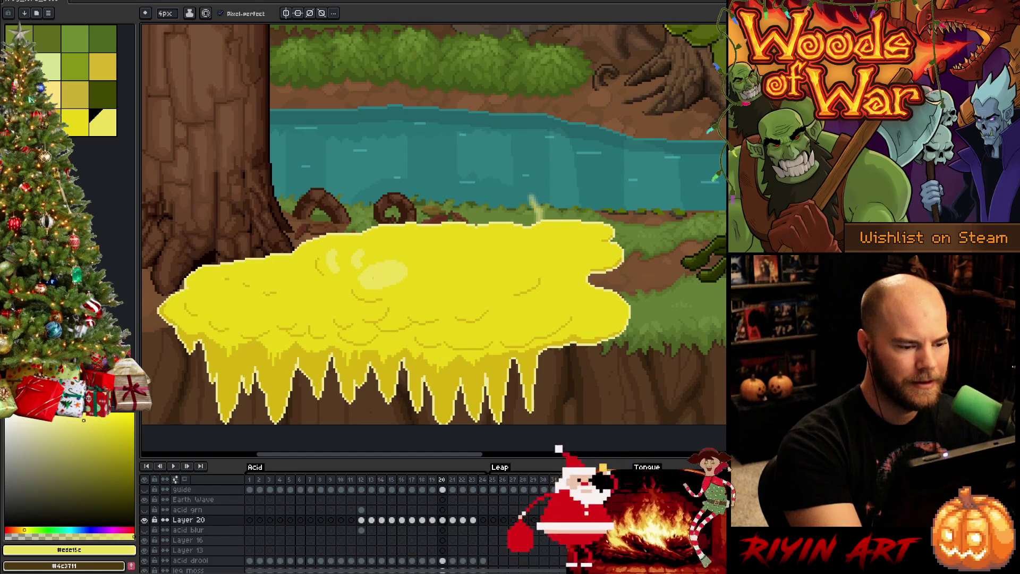
{"action": "left_click_drag", "start_coordinate": [370, 247], "coordinate": [361, 256]}
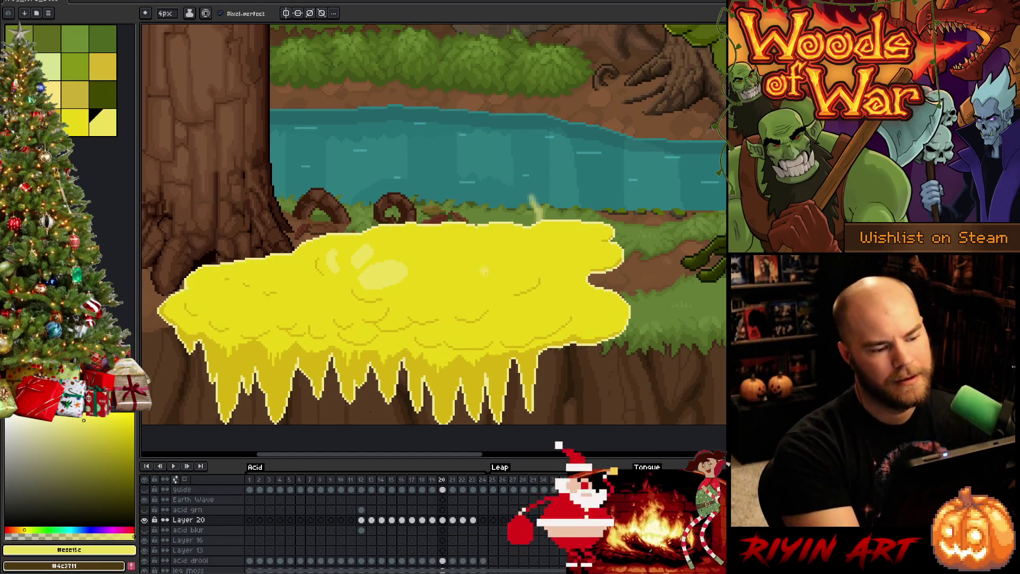
Replace a curved highlight bubble with a diagonal highlight on frame 20's acid.
{"action": "key", "text": "Left"}
{"action": "key", "text": "Right"}
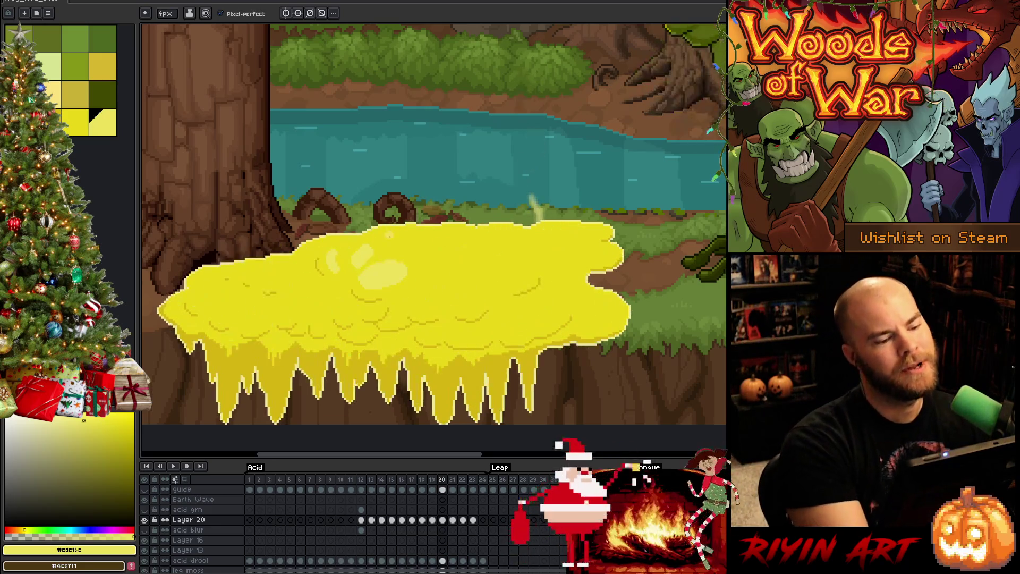
{"action": "key", "text": "Left"}
{"action": "key", "text": "Right"}
{"action": "left_click_drag", "start_coordinate": [422, 299], "coordinate": [482, 300]}
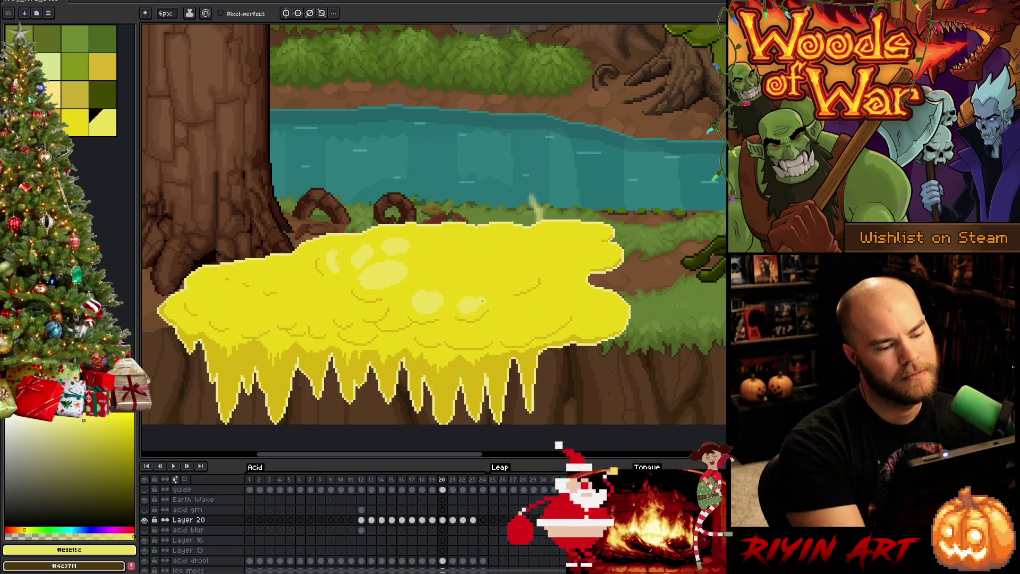
{"action": "key", "text": "Left"}
{"action": "key", "text": "Right"}
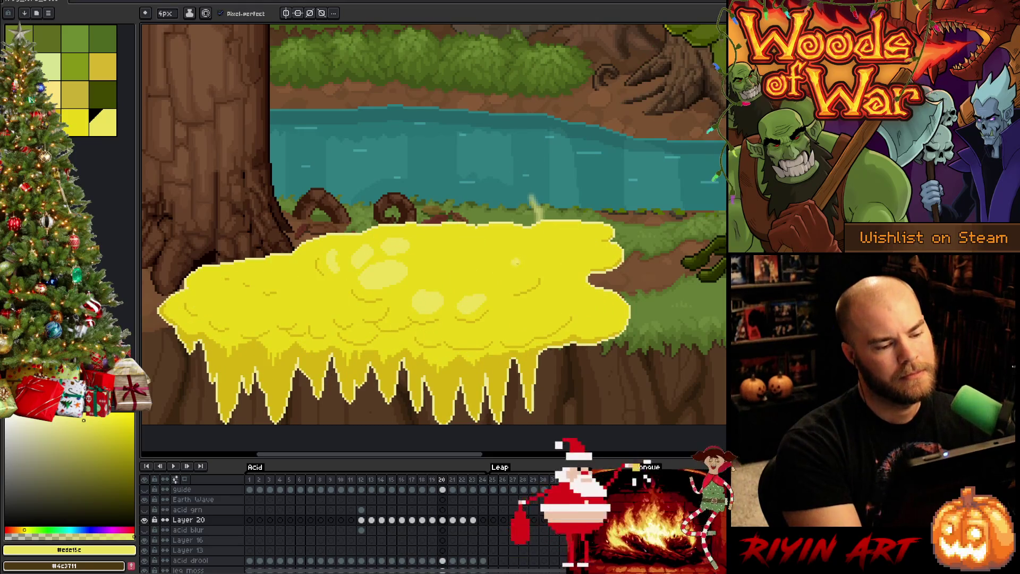
{"action": "key", "text": "ctrl+z"}
{"action": "left_click_drag", "start_coordinate": [461, 305], "coordinate": [481, 282]}
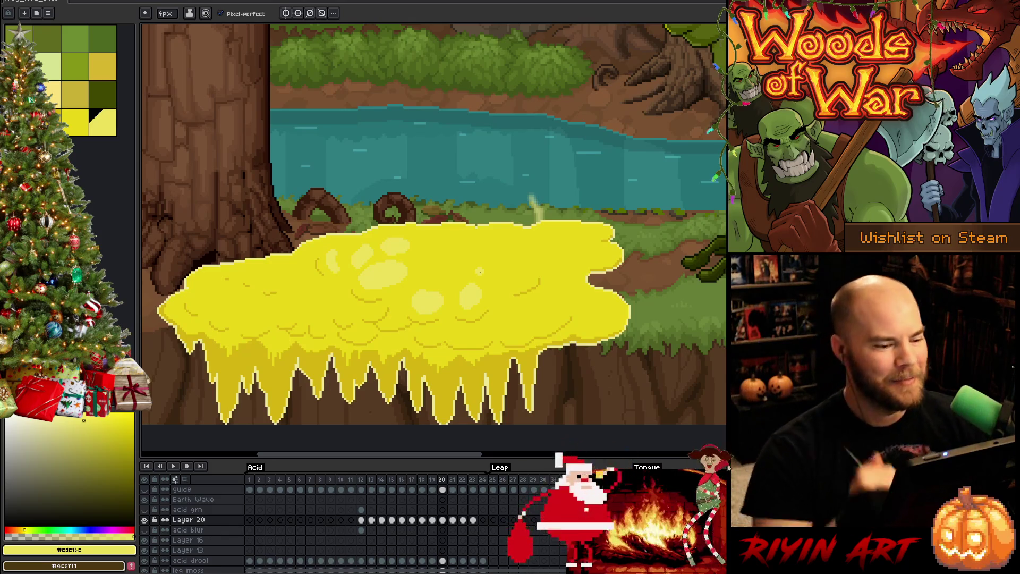
Add highlights on the acid's upper part and right side, checking neighbouring frames between strokes.
{"action": "key", "text": "Right"}
{"action": "key", "text": "Left"}
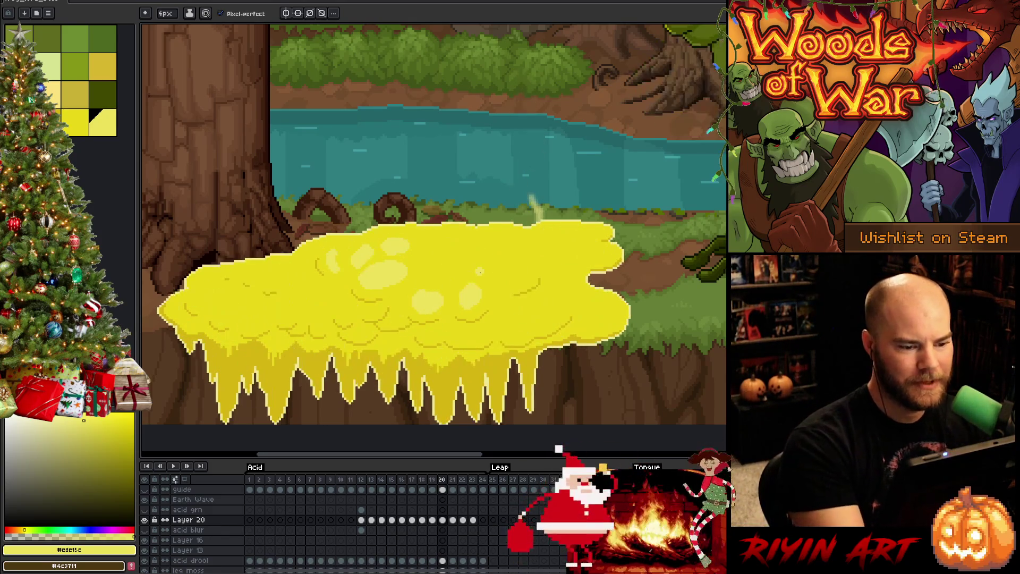
{"action": "left_click_drag", "start_coordinate": [453, 251], "coordinate": [486, 242]}
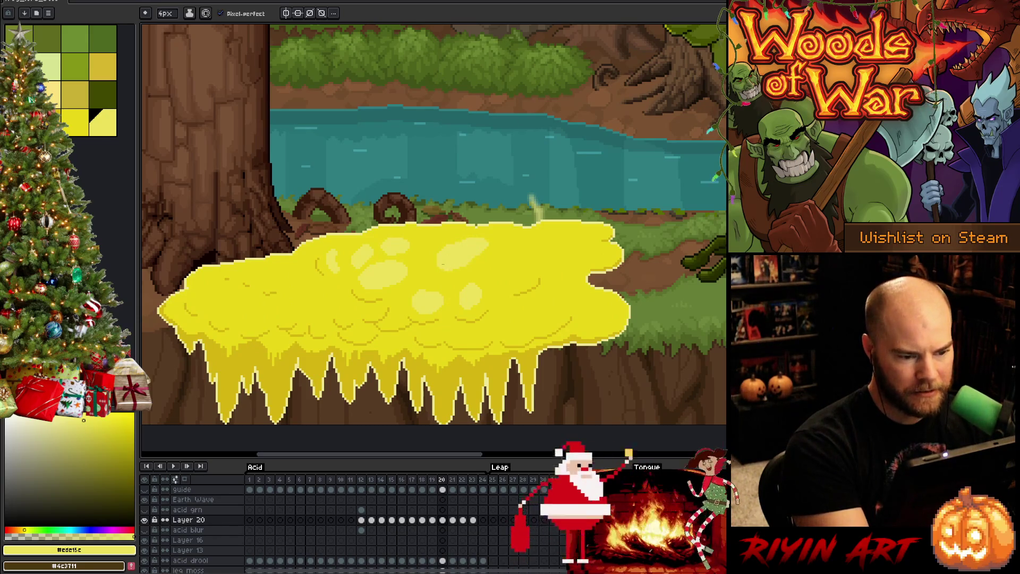
{"action": "key", "text": "Left"}
{"action": "key", "text": "Right"}
{"action": "key", "text": "Left"}
{"action": "key", "text": "Right"}
{"action": "key", "text": "Right"}
{"action": "key", "text": "Left"}
{"action": "key", "text": "Left"}
{"action": "key", "text": "Right"}
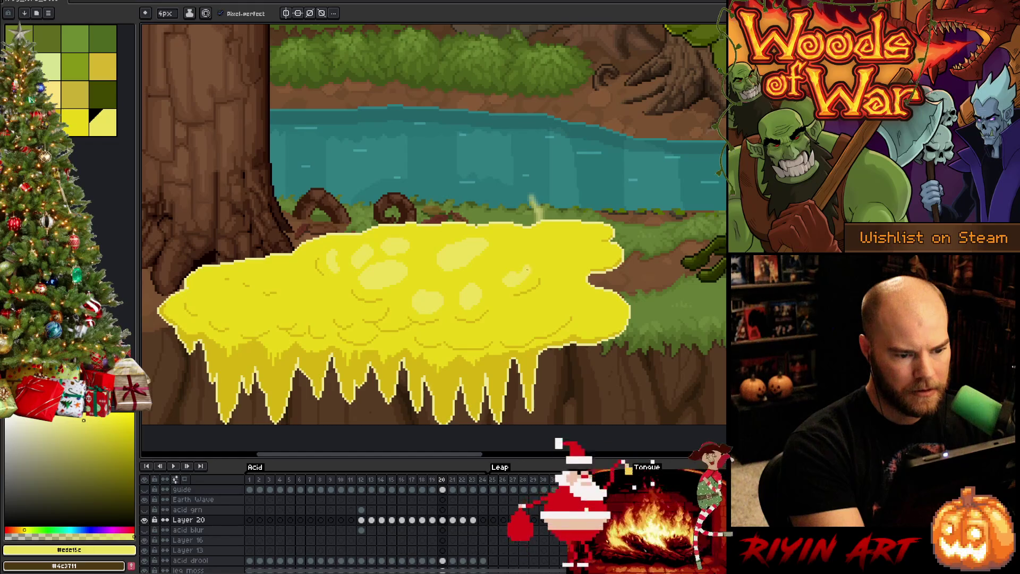
{"action": "key", "text": "Right"}
{"action": "key", "text": "Left"}
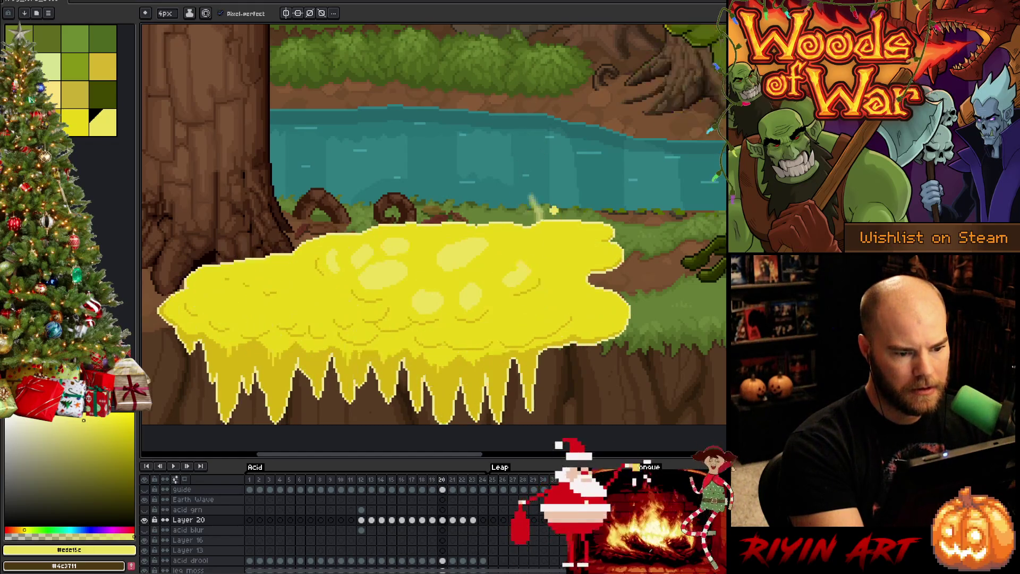
{"action": "left_click_drag", "start_coordinate": [505, 263], "coordinate": [509, 274]}
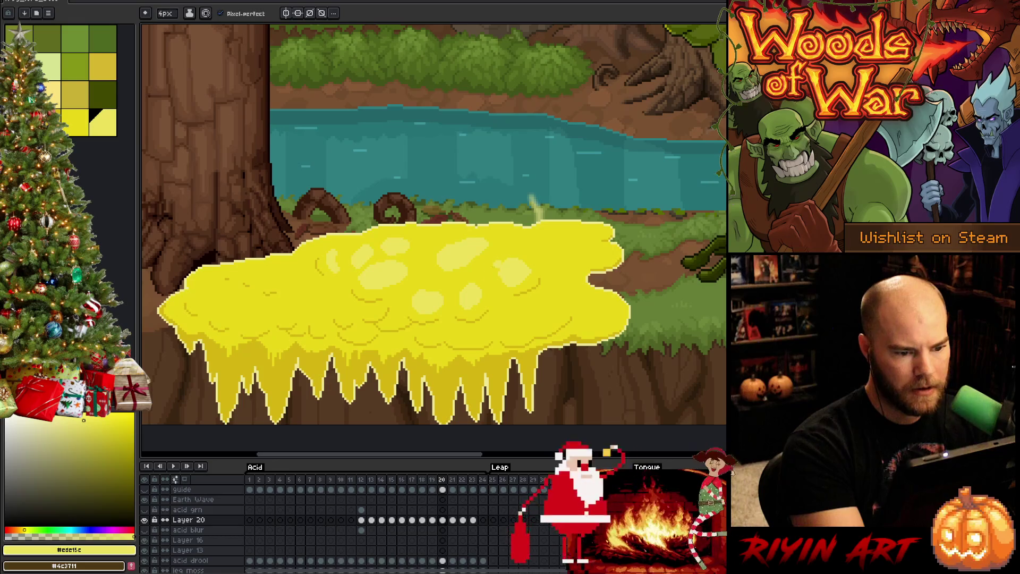
Compare the finished frame 20 with frames 18 and 19, ending on frame 19.
{"action": "key", "text": "Right"}
{"action": "key", "text": "Left"}
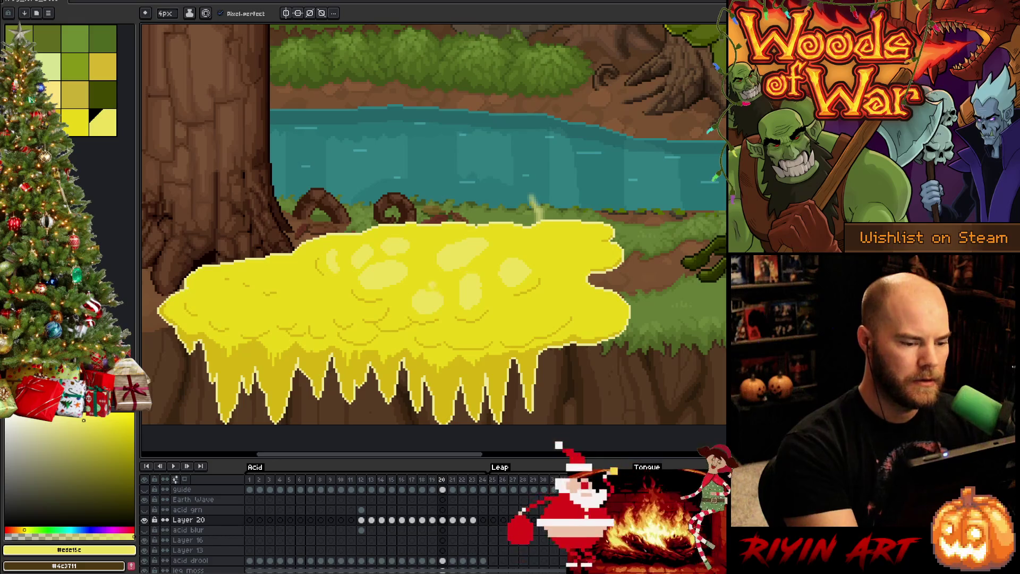
{"action": "key", "text": "comma"}
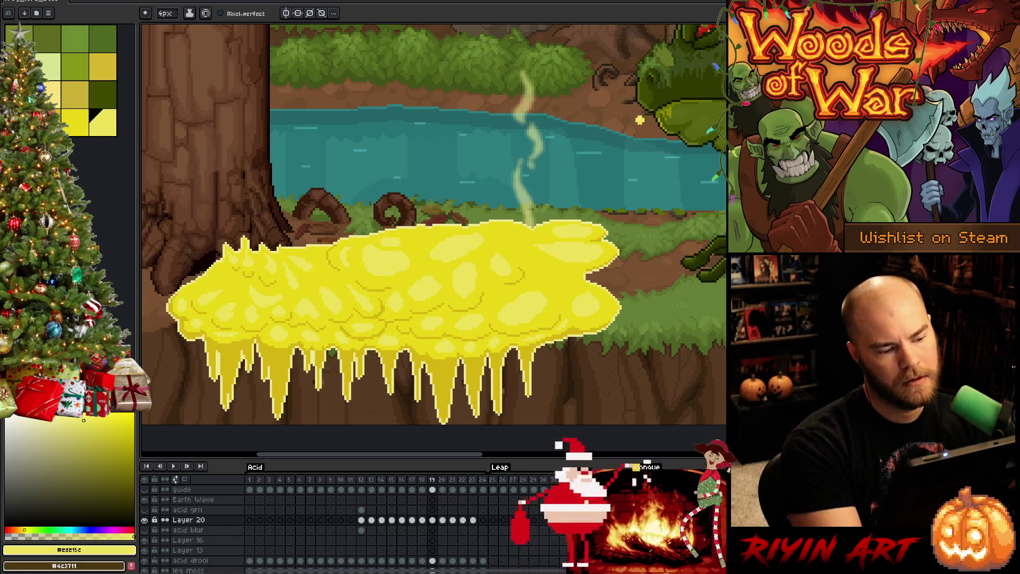
{"action": "key", "text": "comma"}
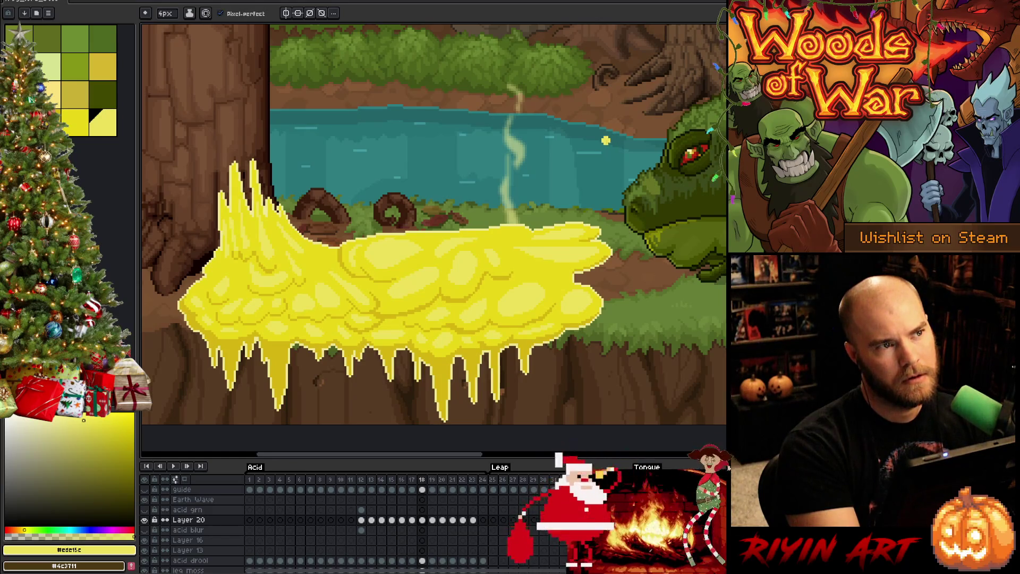
{"action": "key", "text": "period"}
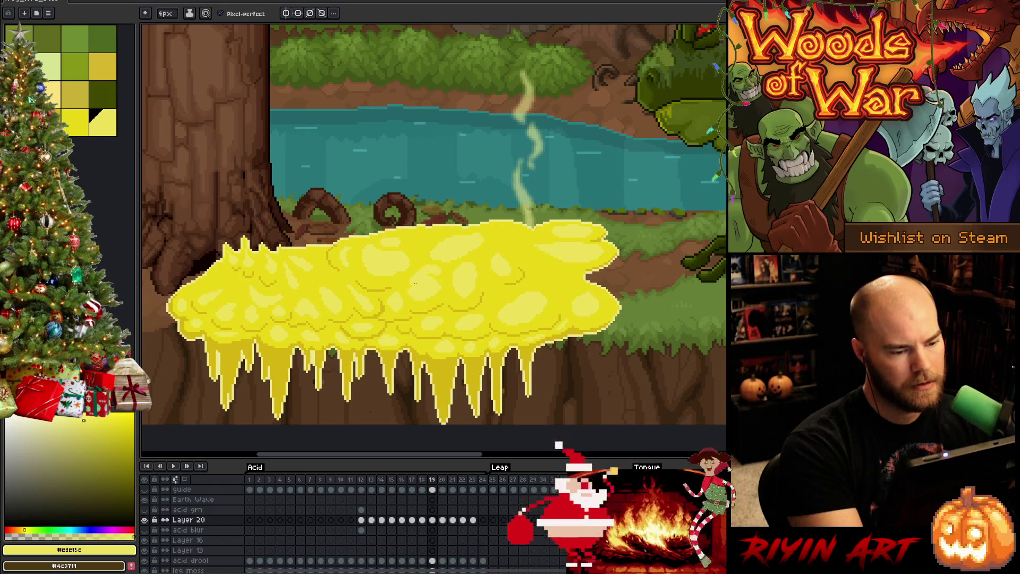
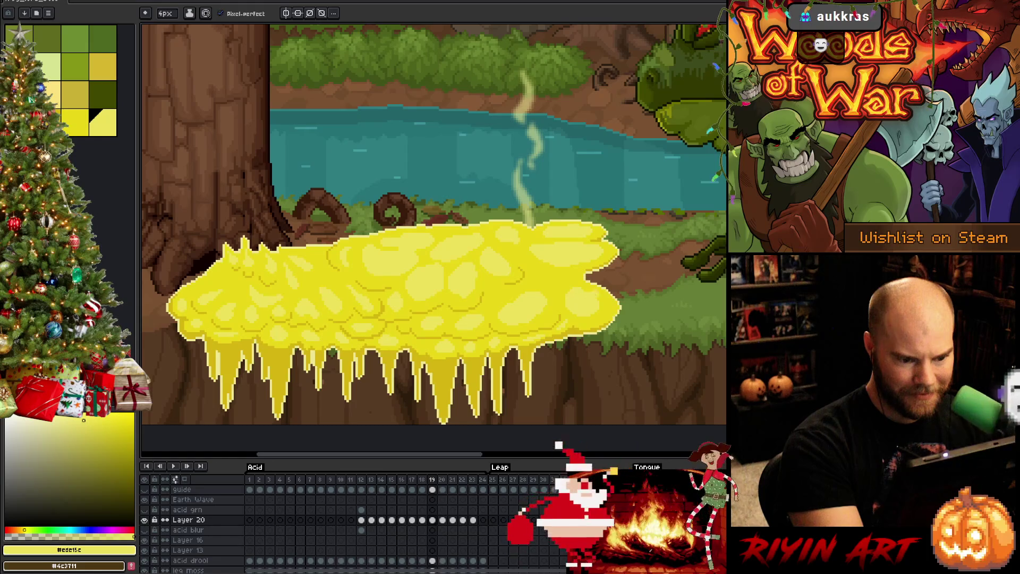
Flip between frames 18 and 19 to compare the acid poses.
{"action": "key", "text": "Left"}
{"action": "key", "text": "Right"}
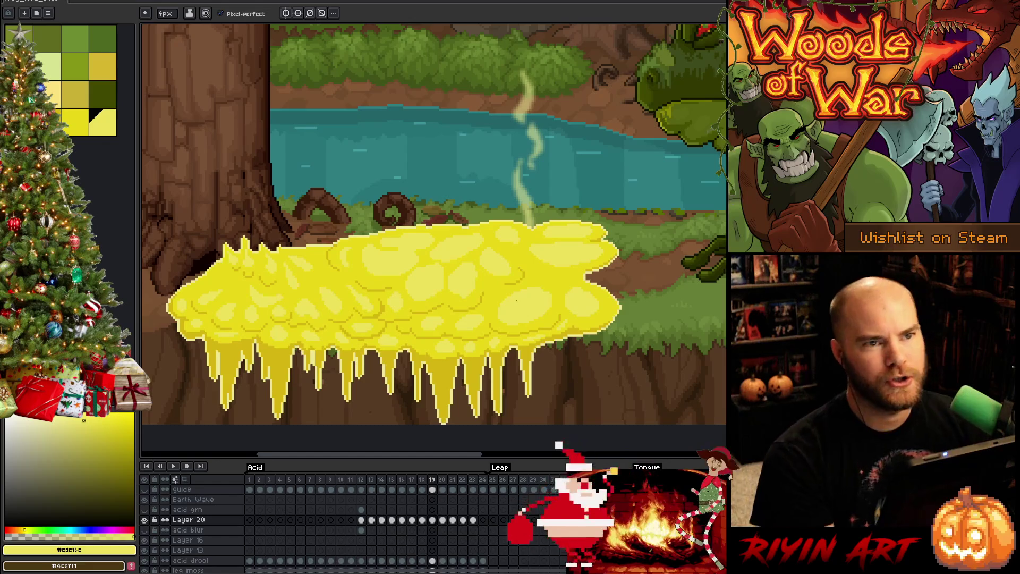
{"action": "key", "text": "Left"}
{"action": "key", "text": "Right"}
{"action": "key", "text": "Left"}
{"action": "key", "text": "Right"}
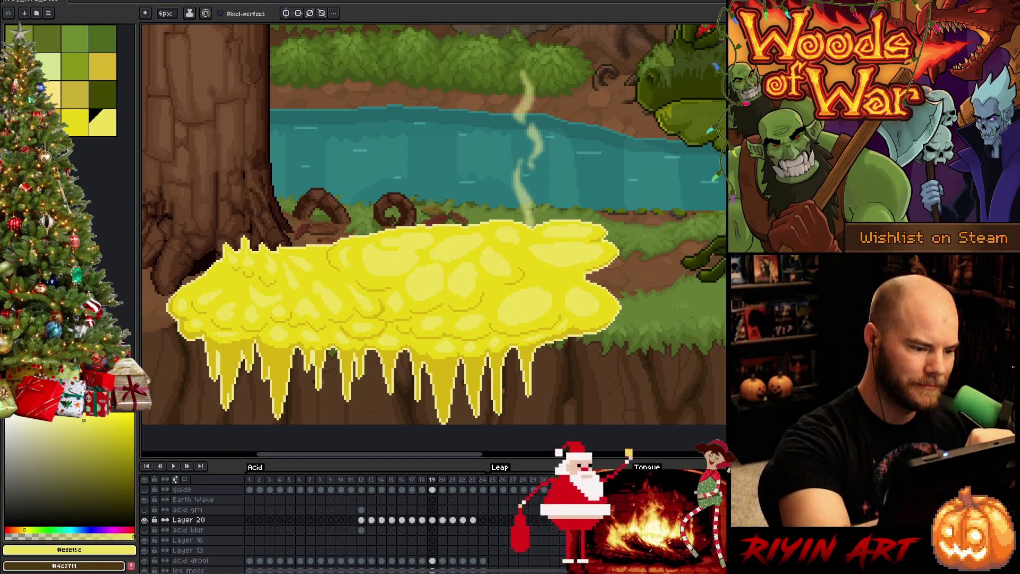
{"action": "key", "text": "Left"}
{"action": "key", "text": "Right"}
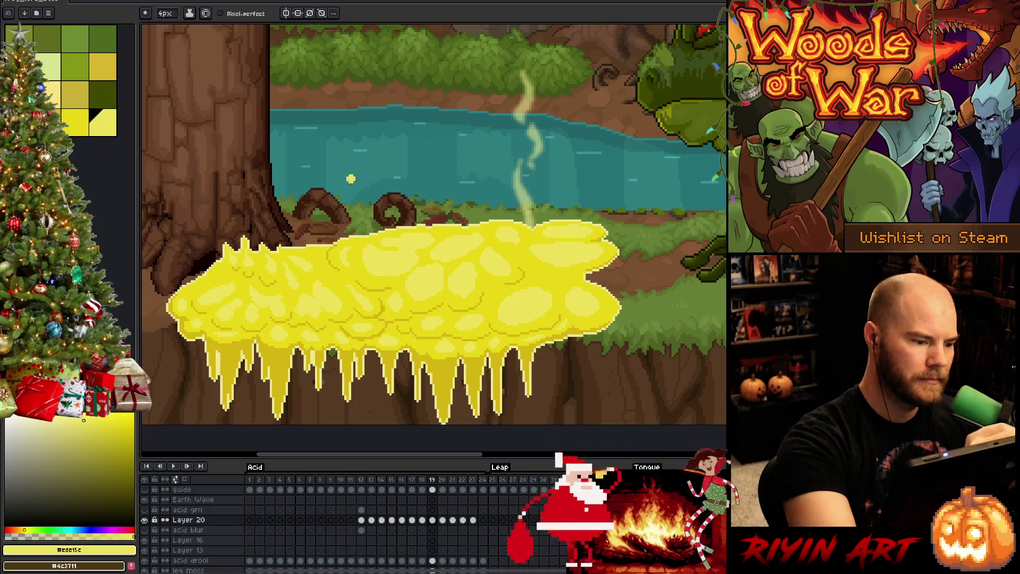
{"action": "key", "text": "Return"}
{"action": "key", "text": "Return"}
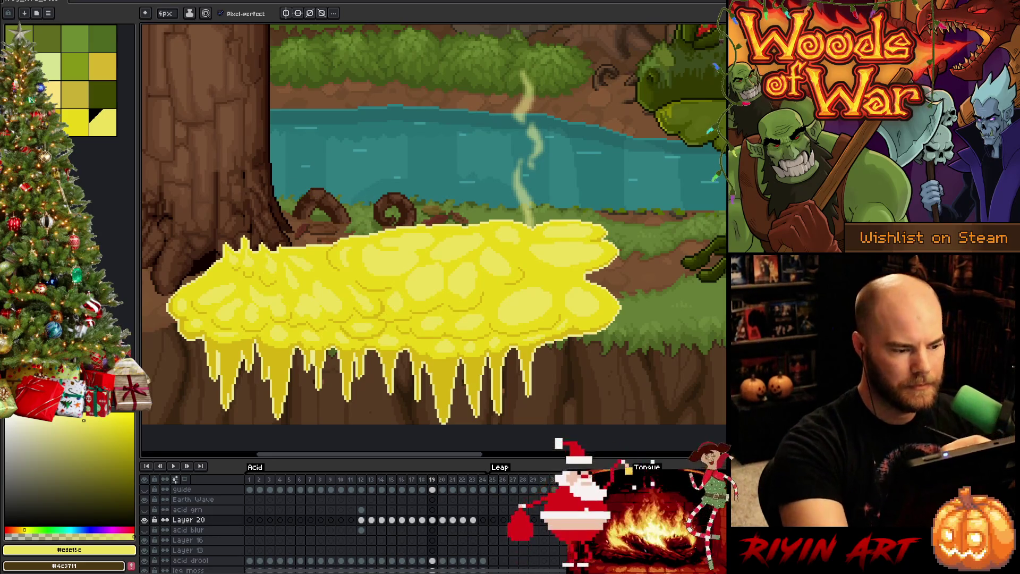
{"action": "key", "text": "Return"}
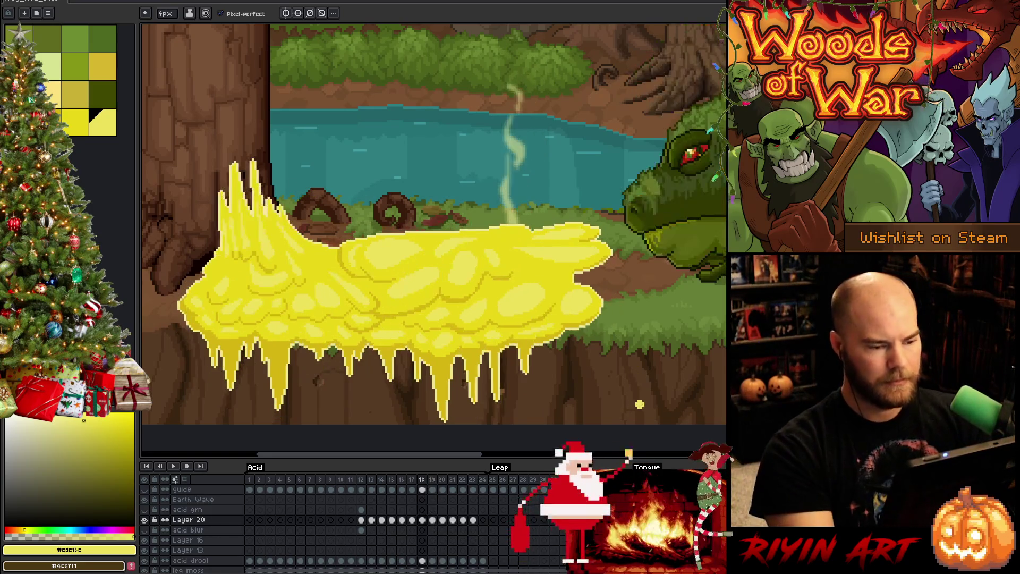
{"action": "key", "text": "Return"}
{"action": "key", "text": "Return"}
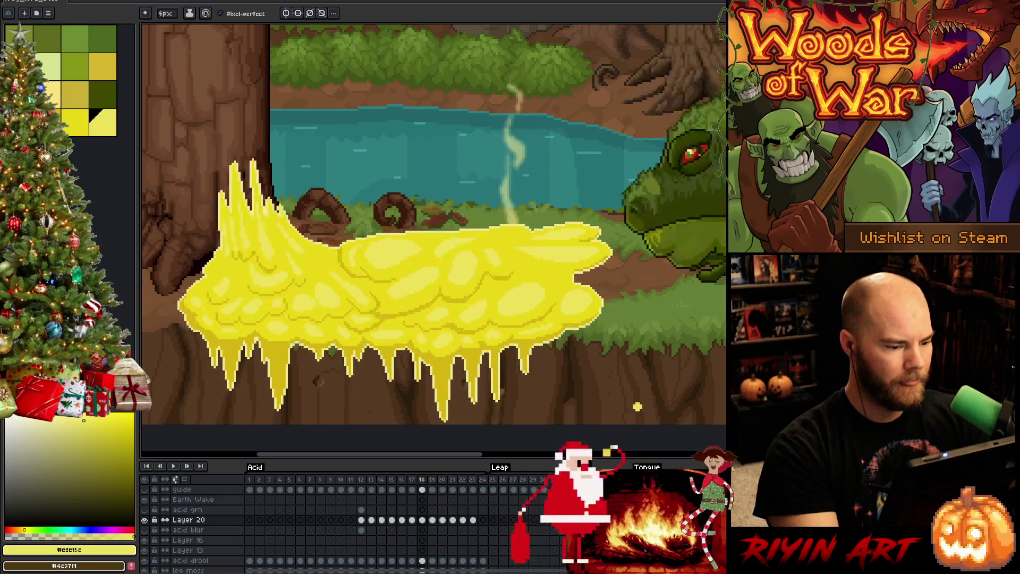
{"action": "key", "text": "Return"}
{"action": "key", "text": "Return"}
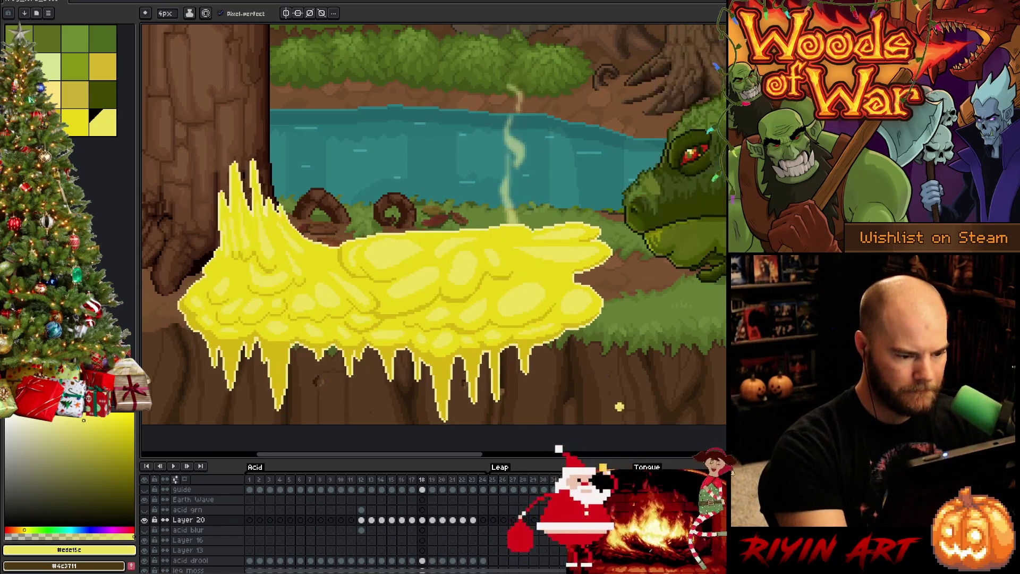
{"action": "key", "text": "Return"}
{"action": "key", "text": "Return"}
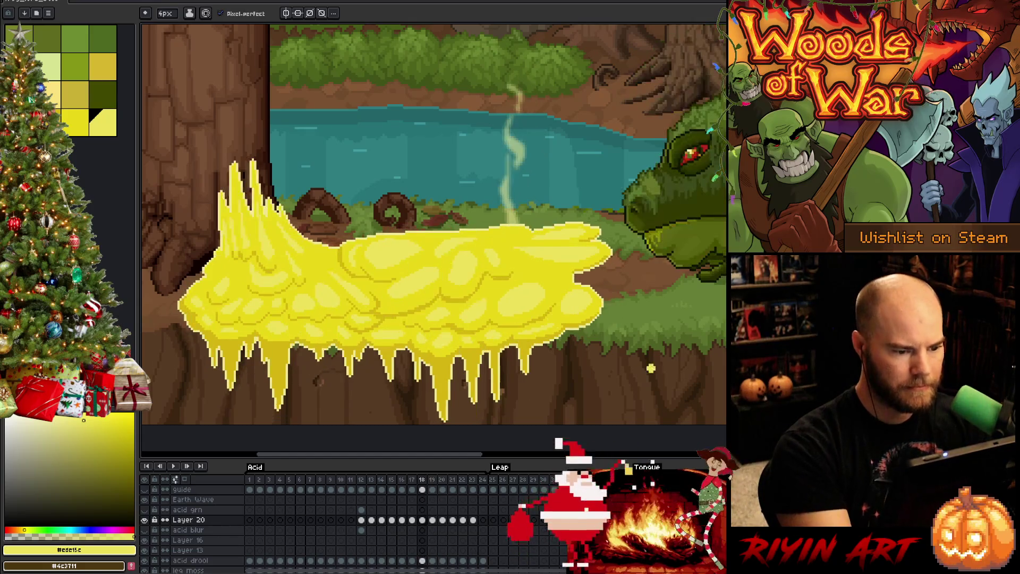
{"action": "key", "text": "Return"}
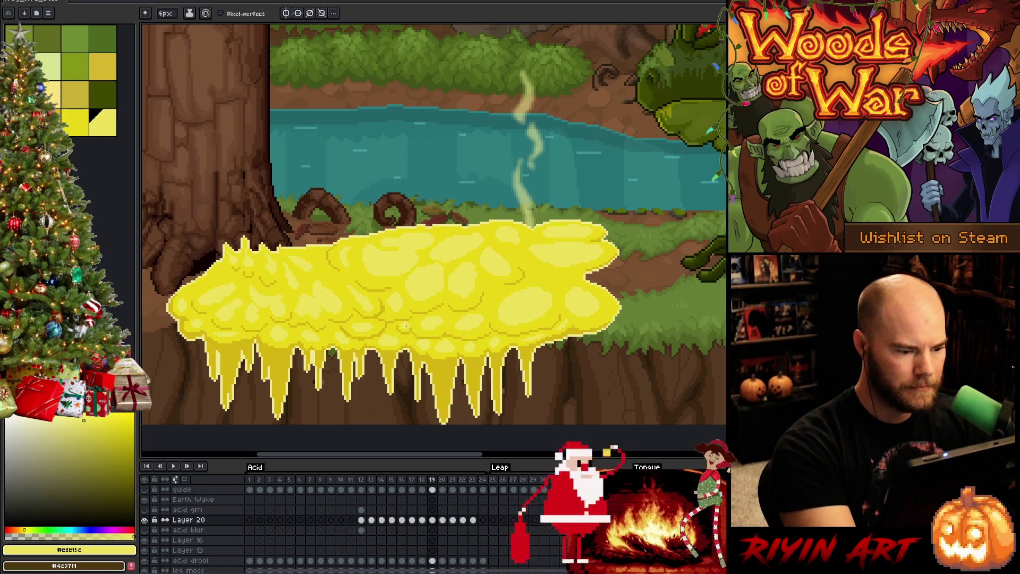
{"action": "key", "text": "Left"}
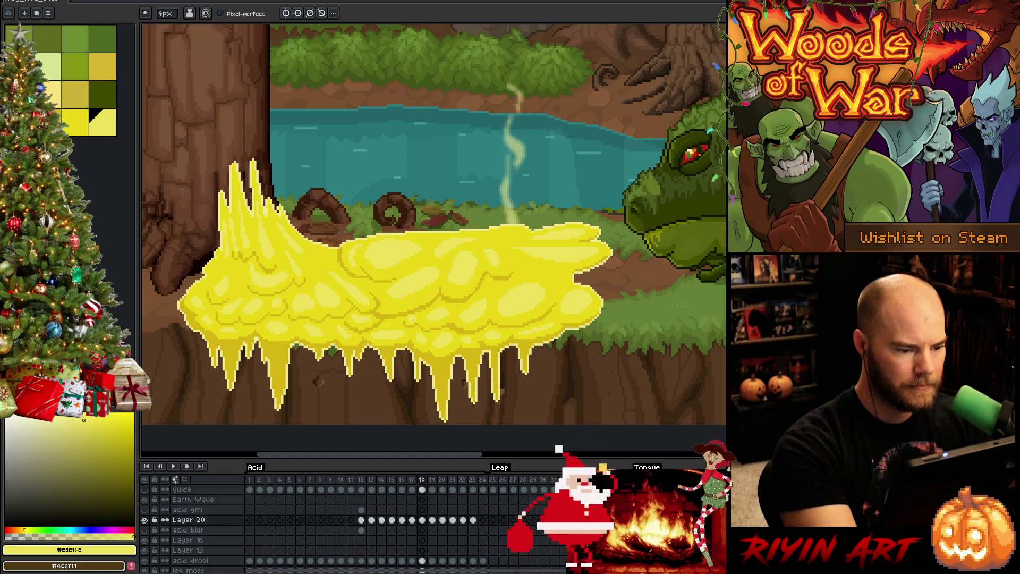
Set the brush size to 4px and move on to frame 20.
{"action": "left_click", "coordinate": [164, 13]}
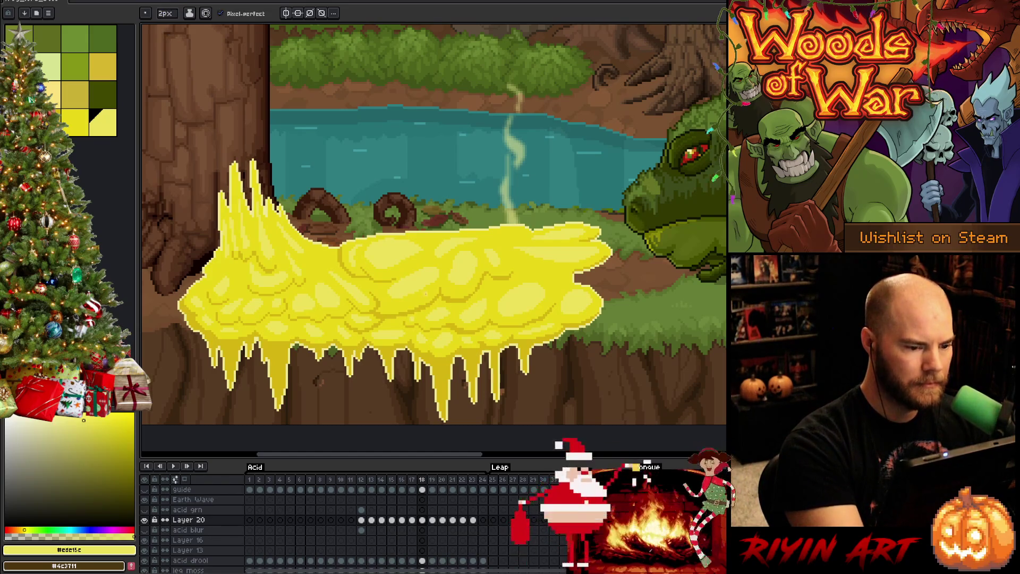
{"action": "left_click", "coordinate": [169, 28]}
{"action": "left_click_drag", "start_coordinate": [169, 28], "coordinate": [165, 28]}
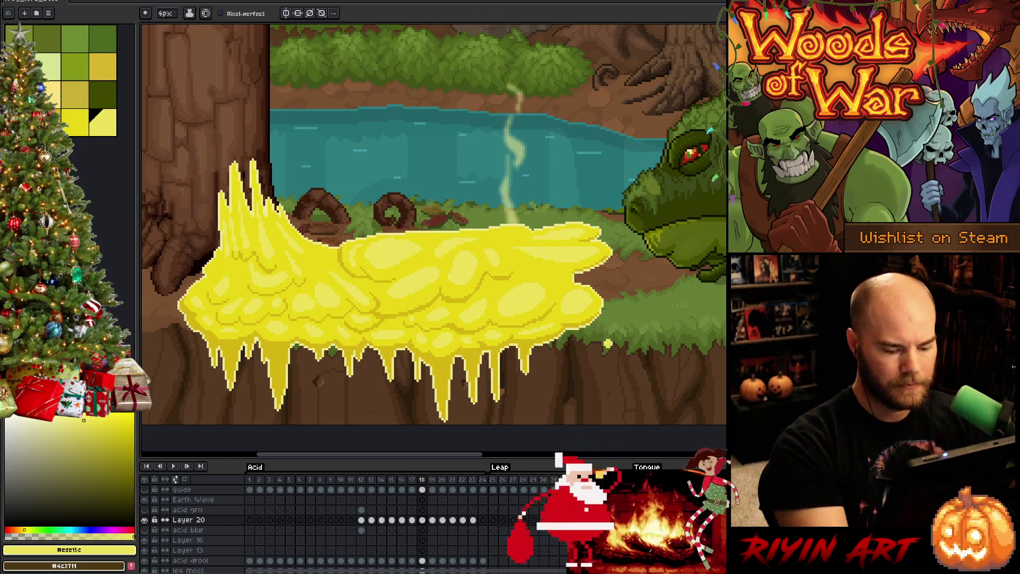
{"action": "key", "text": "period"}
{"action": "key", "text": "period"}
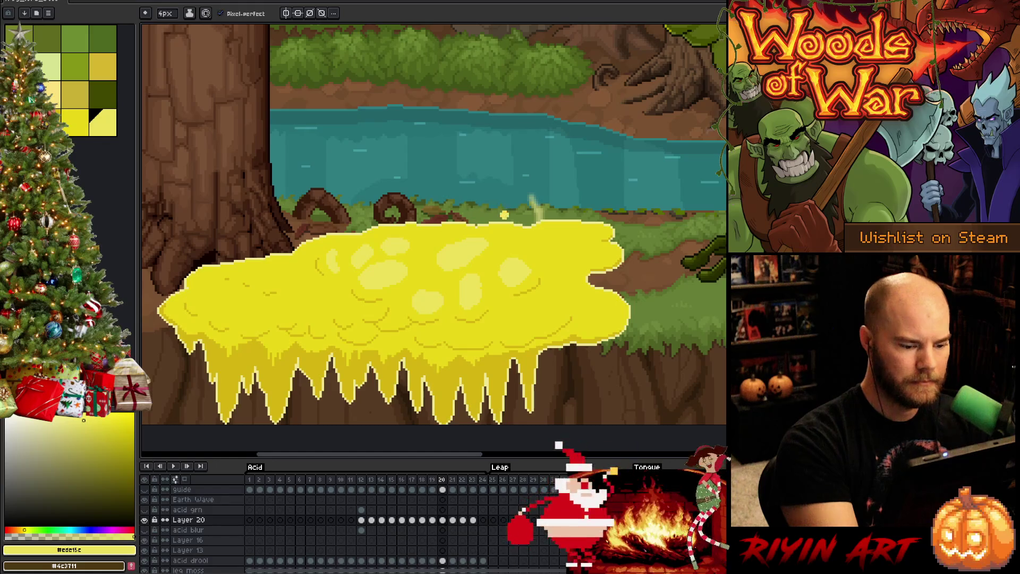
Paint pale-yellow highlight strokes and a round bubble across the top of the frame 20 acid.
{"action": "key", "text": "comma"}
{"action": "key", "text": "period"}
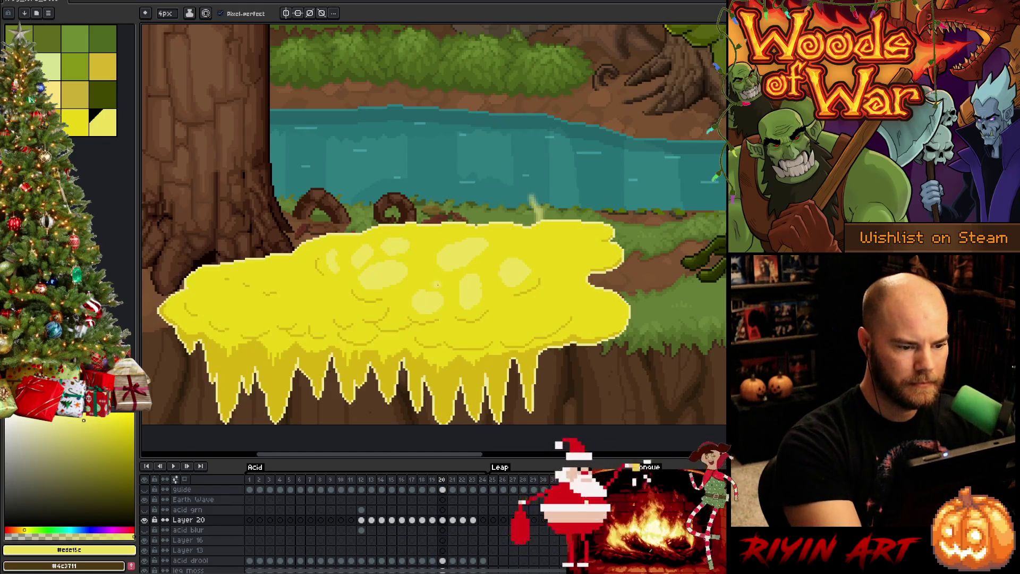
{"action": "left_click_drag", "start_coordinate": [408, 300], "coordinate": [422, 279]}
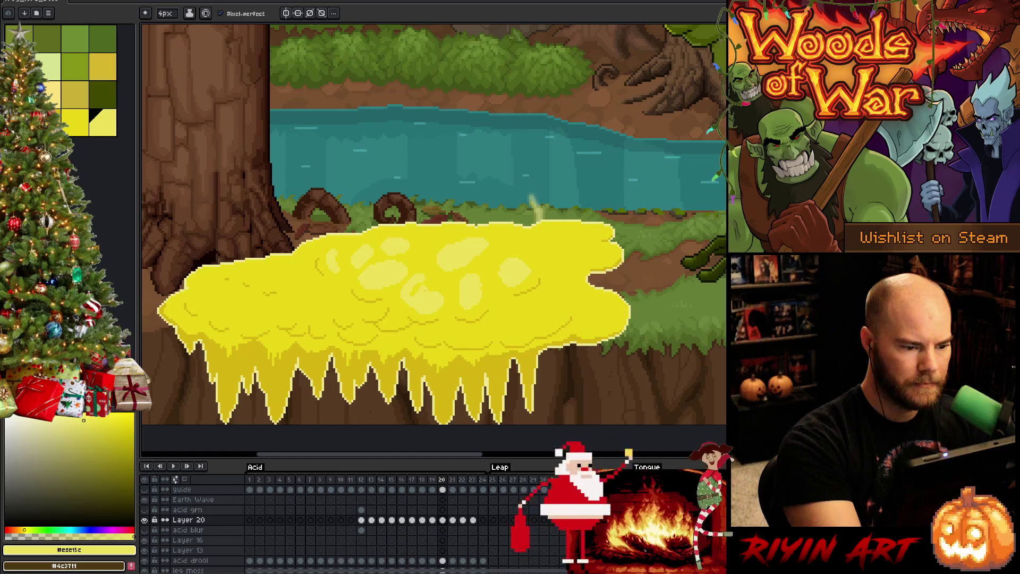
{"action": "mouse_move", "coordinate": [445, 269]}
{"action": "left_mouse_down"}
{"action": "mouse_move", "coordinate": [438, 297]}
{"action": "mouse_move", "coordinate": [474, 310]}
{"action": "left_mouse_up"}
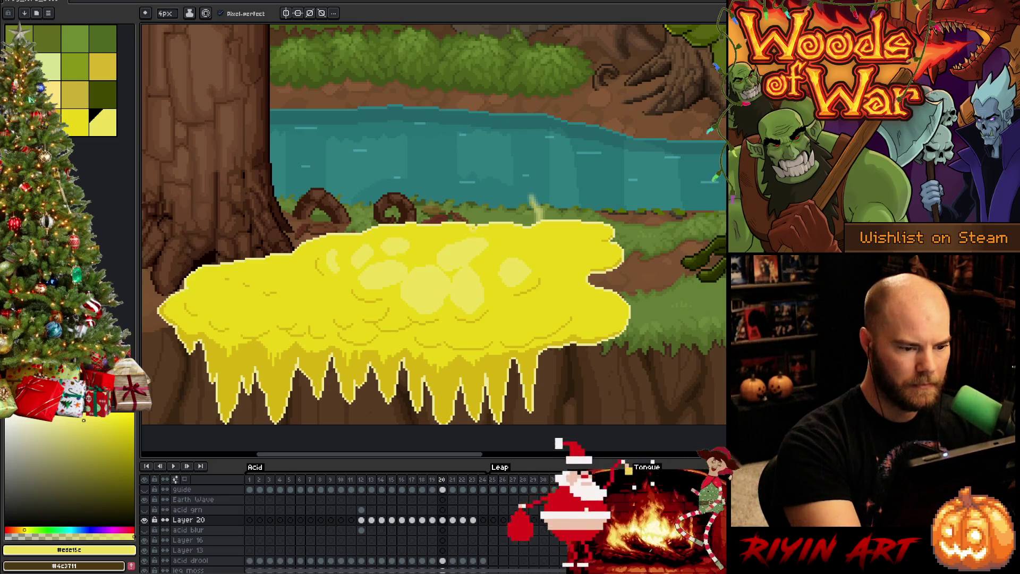
{"action": "mouse_move", "coordinate": [479, 242]}
{"action": "left_mouse_down"}
{"action": "mouse_move", "coordinate": [409, 236]}
{"action": "mouse_move", "coordinate": [431, 260]}
{"action": "mouse_move", "coordinate": [414, 250]}
{"action": "left_mouse_up"}
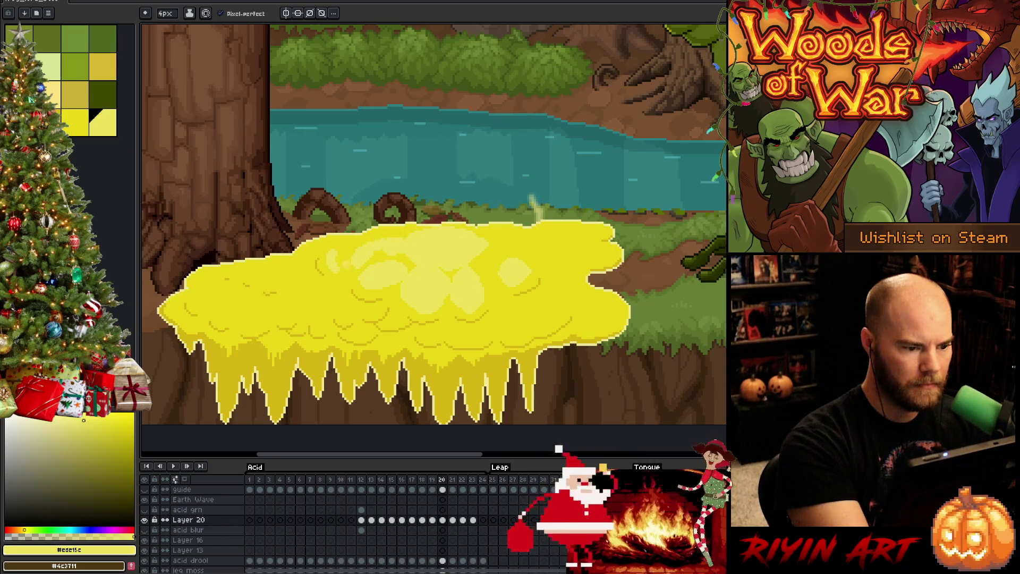
{"action": "left_click_drag", "start_coordinate": [374, 248], "coordinate": [347, 264]}
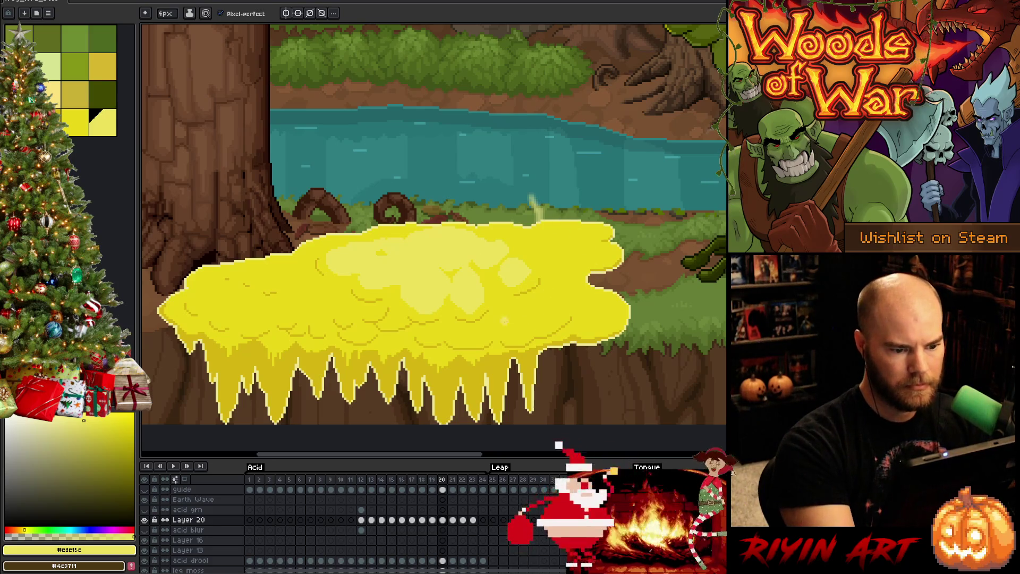
{"action": "mouse_move", "coordinate": [512, 314]}
{"action": "left_mouse_down"}
{"action": "mouse_move", "coordinate": [513, 330]}
{"action": "mouse_move", "coordinate": [524, 328]}
{"action": "mouse_move", "coordinate": [511, 323]}
{"action": "mouse_move", "coordinate": [551, 303]}
{"action": "left_mouse_up"}
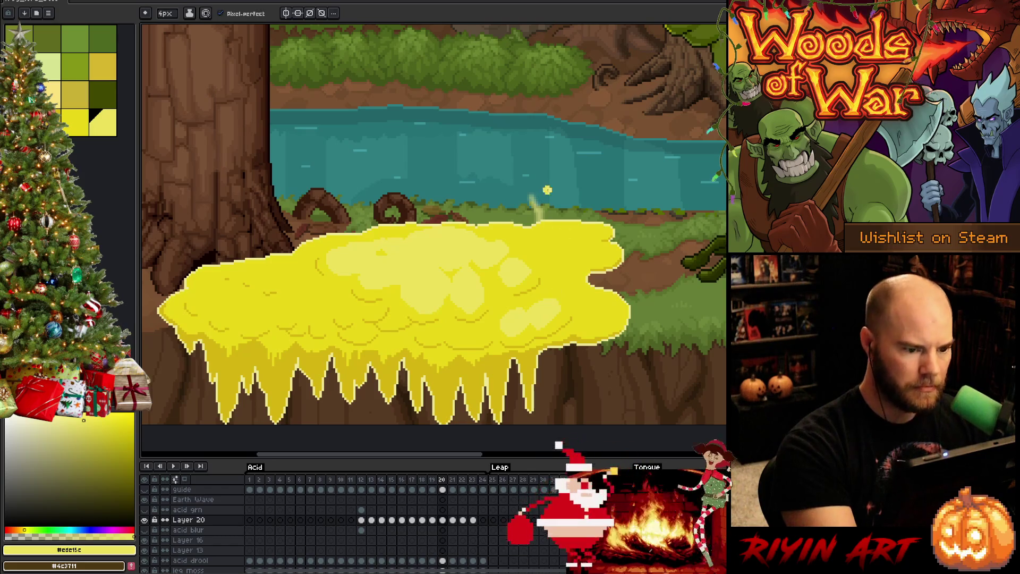
{"action": "left_click_drag", "start_coordinate": [502, 271], "coordinate": [506, 283]}
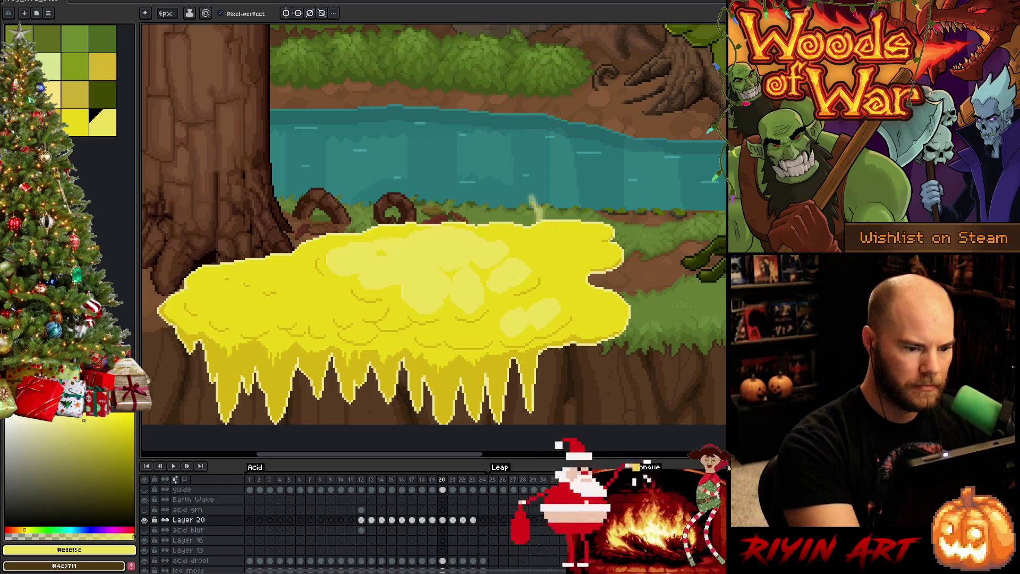
{"action": "key", "text": "comma"}
After comparing frames 19 and 20, draw a light-yellow bubble outline on the acid.
{"action": "key", "text": "period"}
{"action": "key", "text": "comma"}
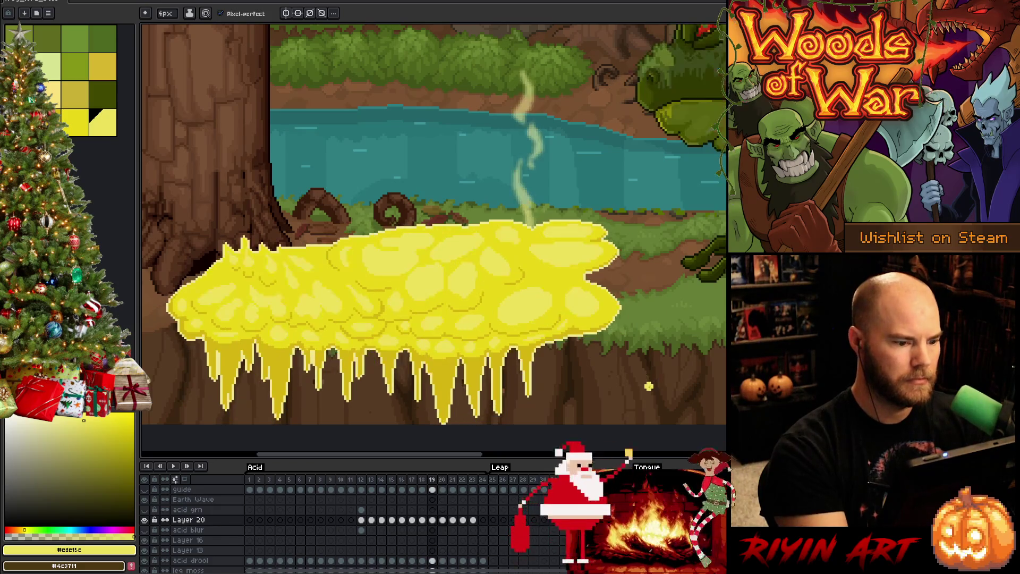
{"action": "key", "text": "period"}
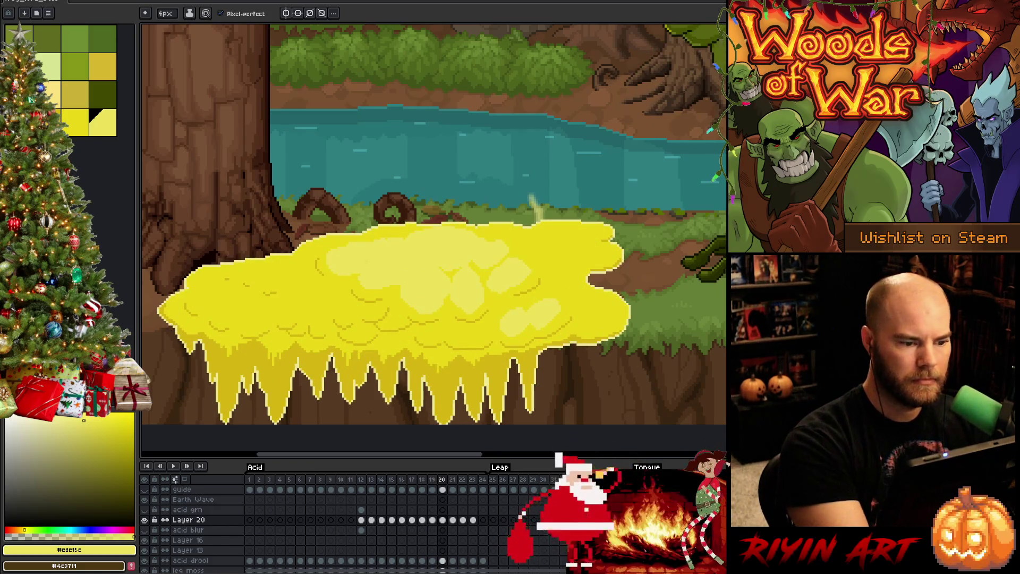
{"action": "key", "text": "comma"}
{"action": "key", "text": "period"}
{"action": "key", "text": "comma"}
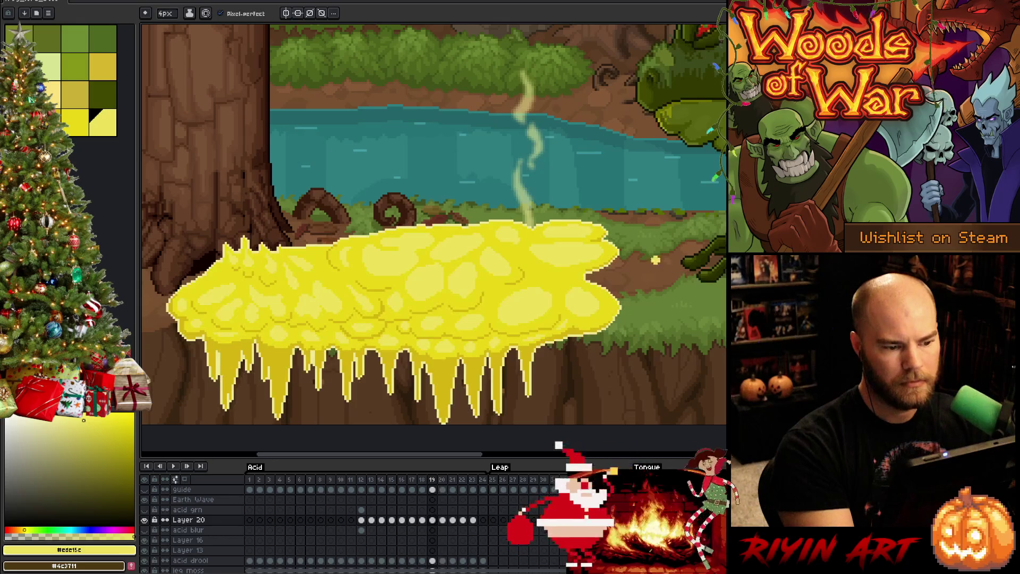
{"action": "key", "text": "period"}
{"action": "key", "text": "comma"}
{"action": "key", "text": "period"}
{"action": "mouse_move", "coordinate": [589, 249]}
{"action": "left_mouse_down"}
{"action": "mouse_move", "coordinate": [537, 249]}
{"action": "mouse_move", "coordinate": [590, 251]}
{"action": "left_mouse_up"}
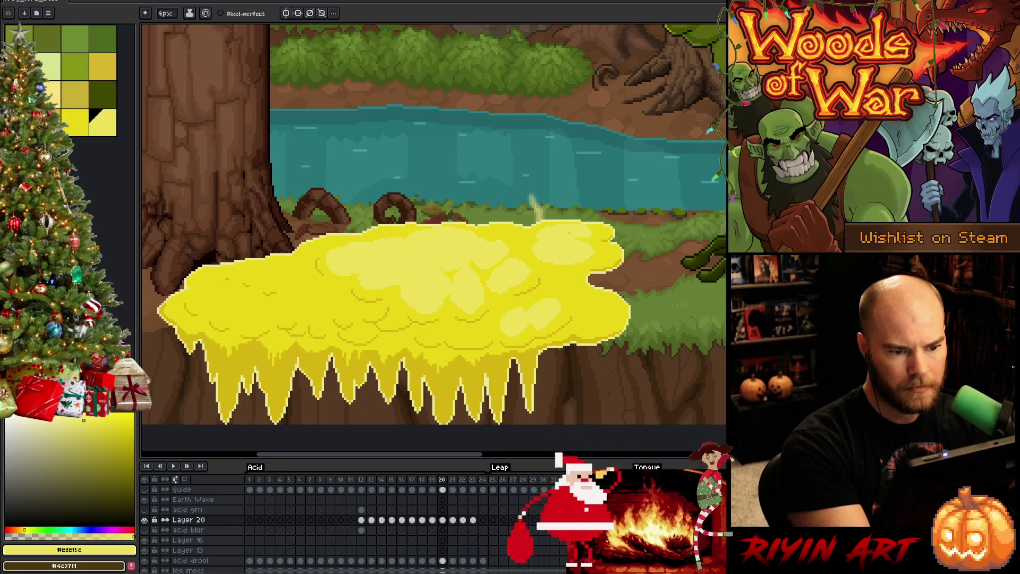
{"action": "key", "text": "period"}
{"action": "key", "text": "comma"}
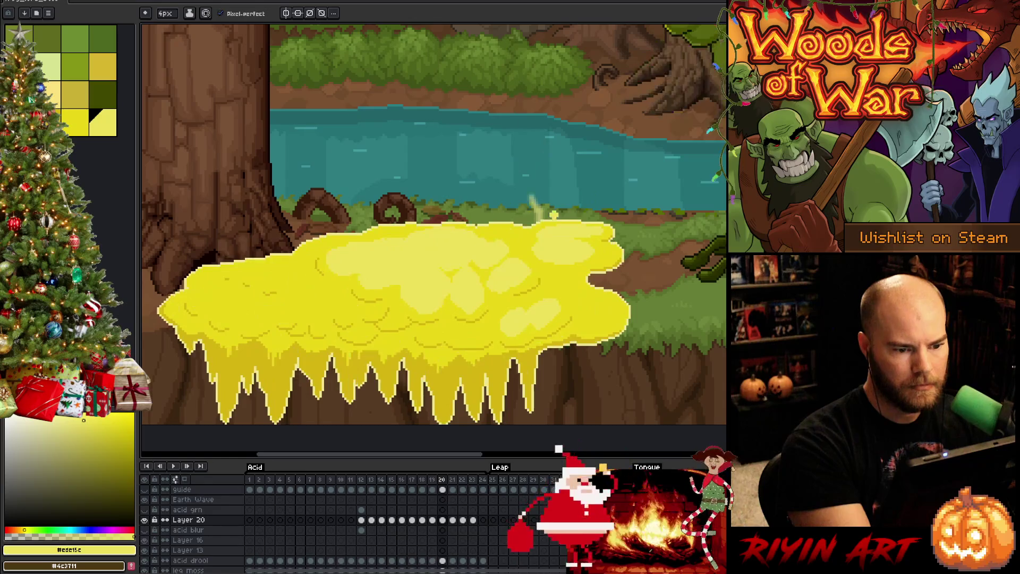
{"action": "key", "text": "period"}
{"action": "key", "text": "comma"}
Outline an oval light-yellow highlight bubble lower on the acid blob.
{"action": "mouse_move", "coordinate": [589, 305]}
{"action": "left_mouse_down"}
{"action": "mouse_move", "coordinate": [584, 325]}
{"action": "mouse_move", "coordinate": [591, 313]}
{"action": "mouse_move", "coordinate": [601, 319]}
{"action": "left_mouse_up"}
{"action": "key", "text": "period"}
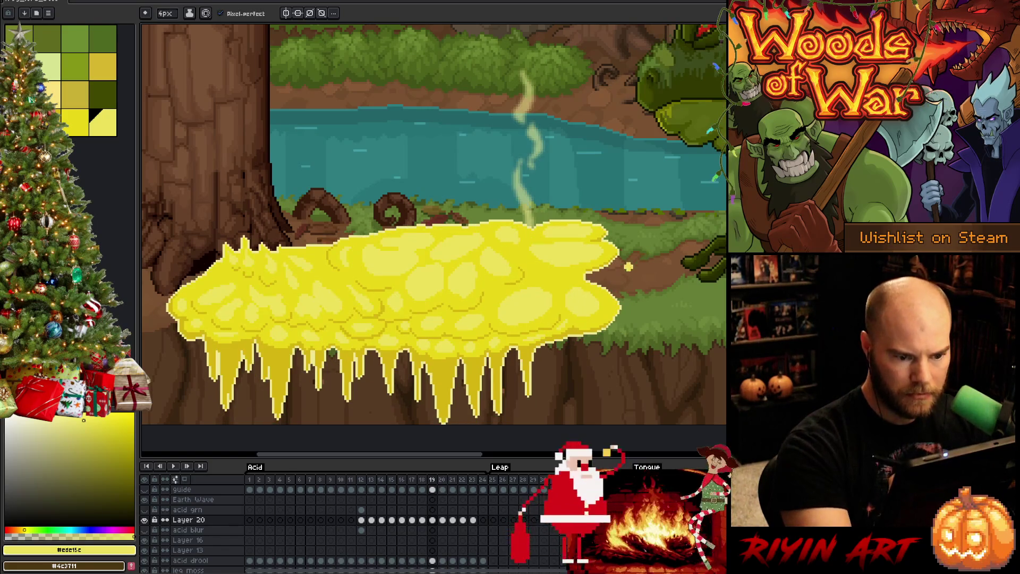
{"action": "key", "text": "comma"}
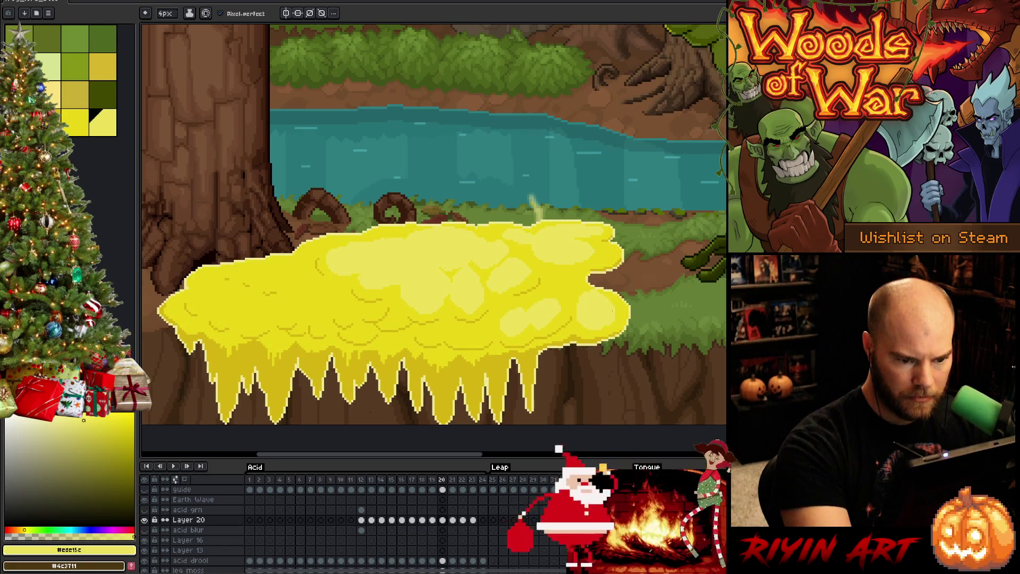
{"action": "key", "text": "period"}
{"action": "key", "text": "comma"}
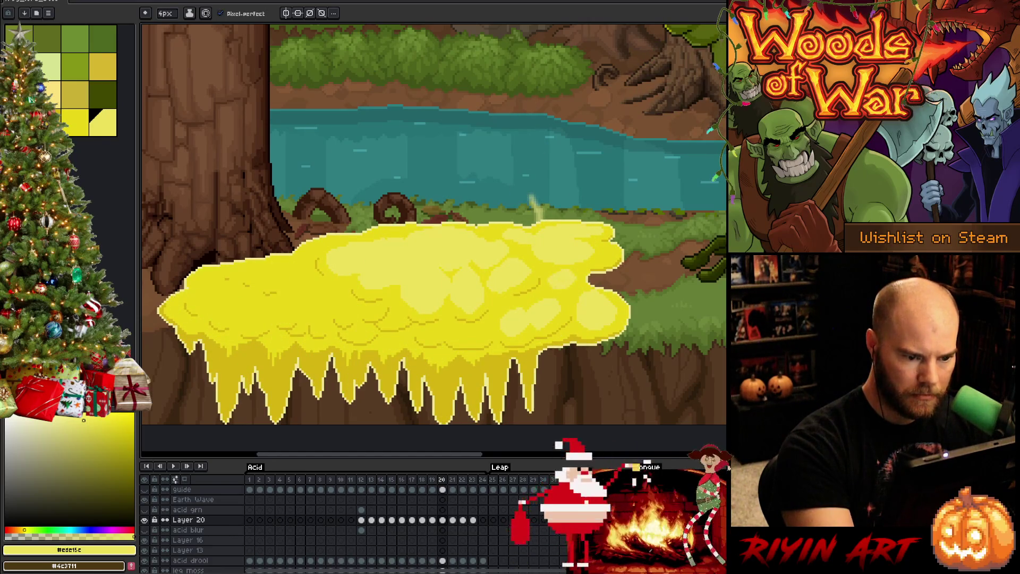
{"action": "key", "text": "comma"}
{"action": "key", "text": "period"}
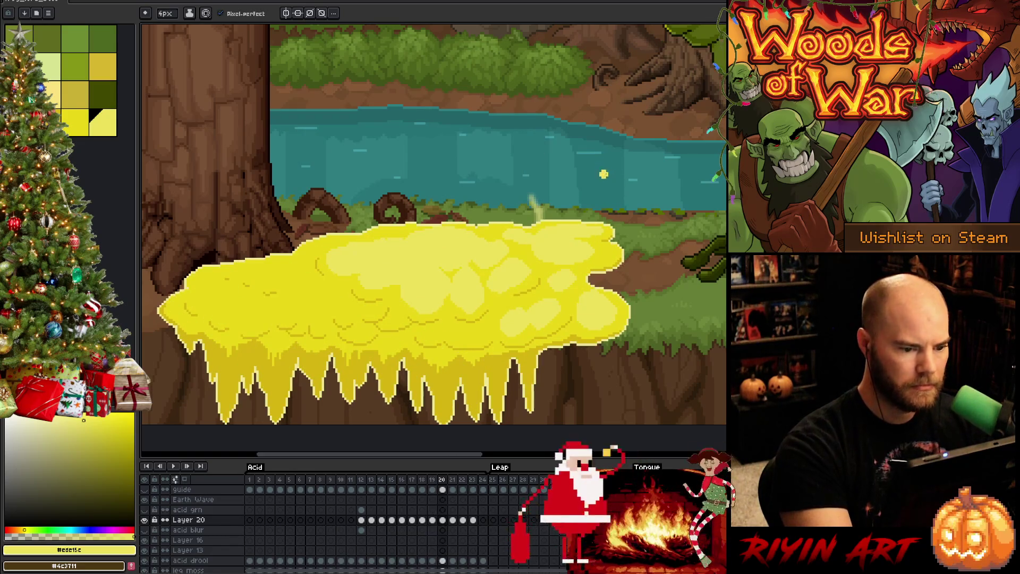
{"action": "key", "text": "comma"}
{"action": "key", "text": "period"}
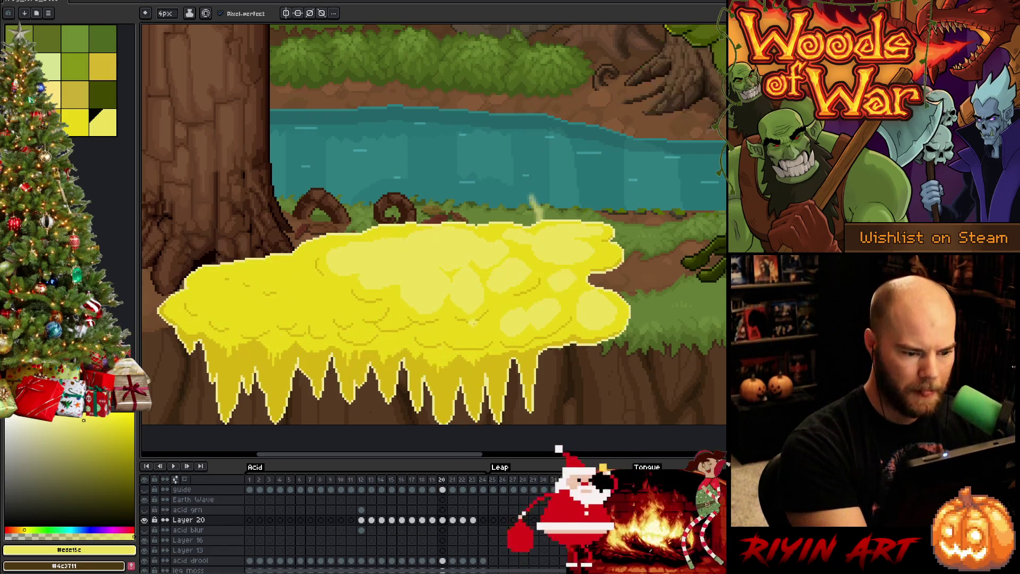
Add small light-yellow highlight pixels along the left and middle of the acid.
{"action": "left_click_drag", "start_coordinate": [472, 332], "coordinate": [466, 339]}
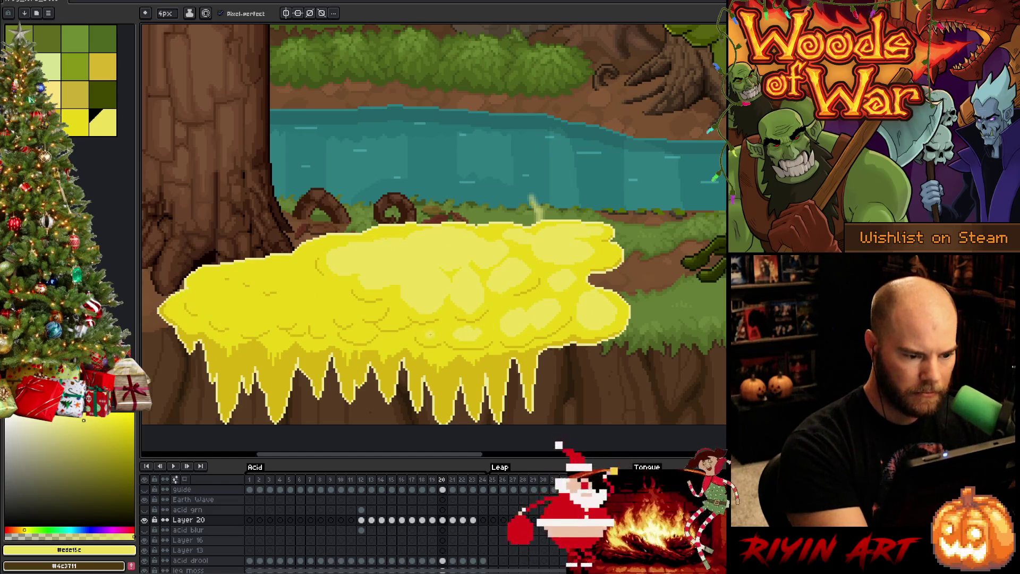
{"action": "key", "text": "period"}
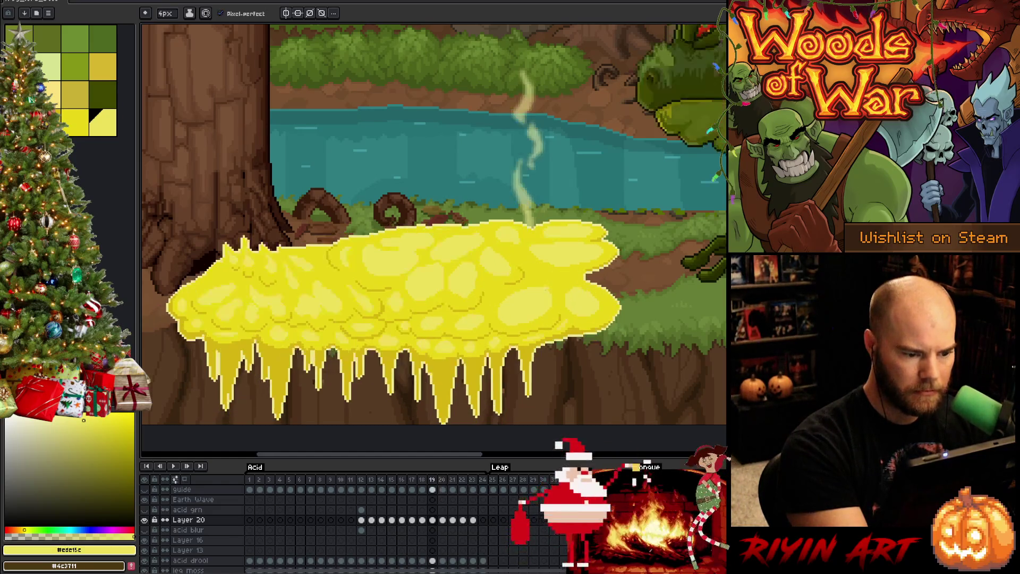
{"action": "key", "text": "comma"}
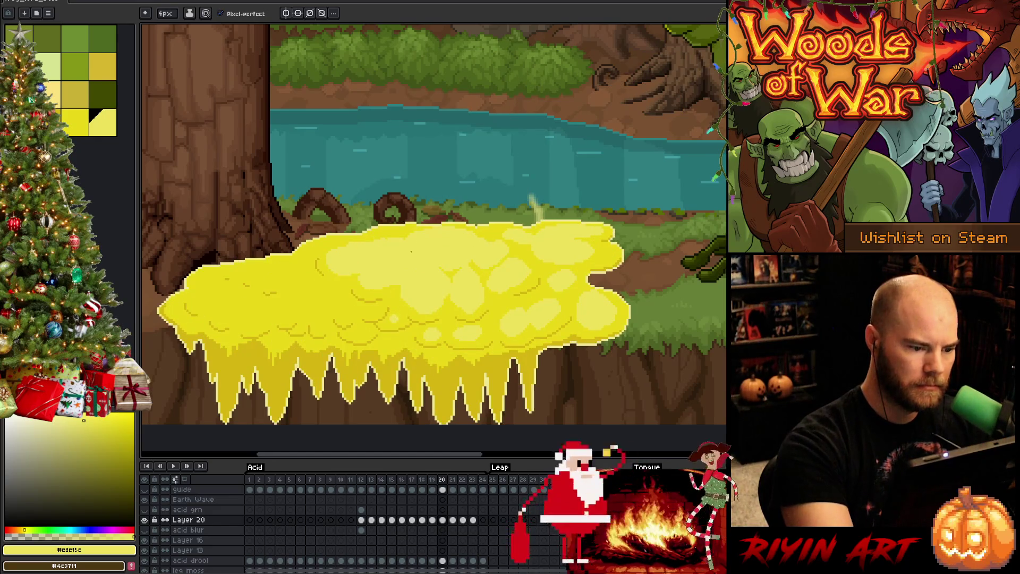
{"action": "key", "text": "period"}
{"action": "key", "text": "comma"}
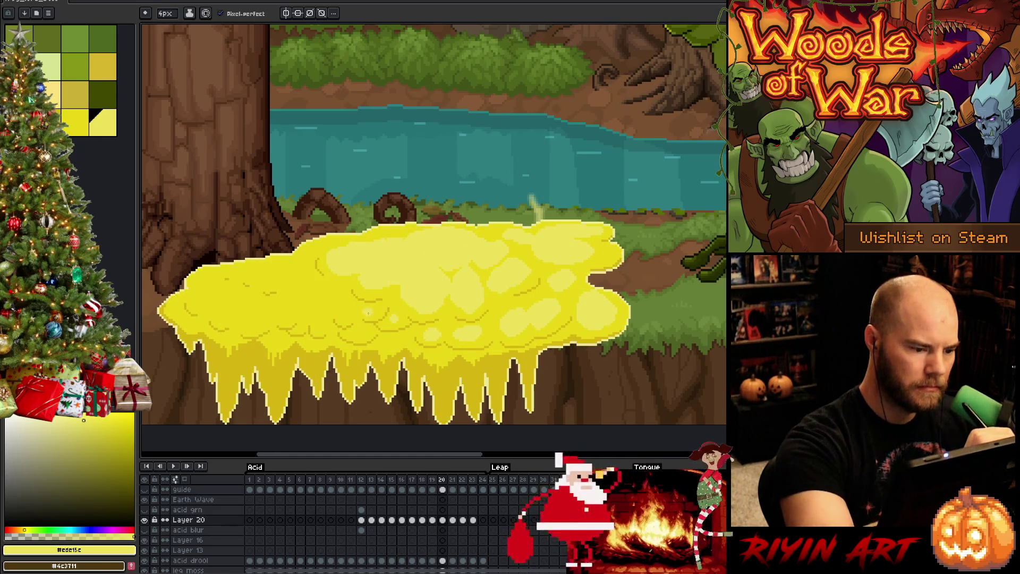
{"action": "key", "text": "comma"}
{"action": "key", "text": "period"}
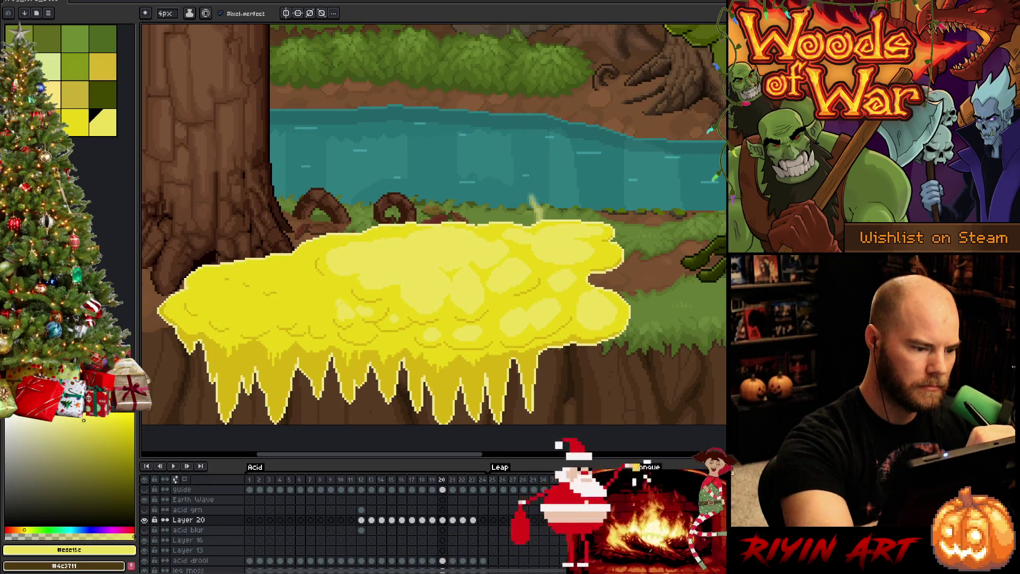
{"action": "left_click_drag", "start_coordinate": [318, 313], "coordinate": [313, 296]}
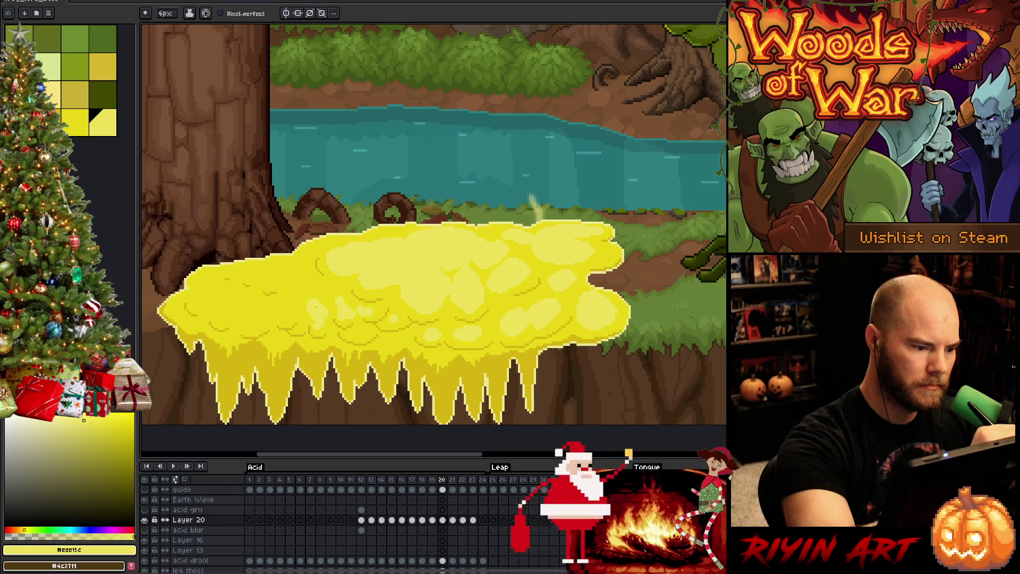
{"action": "key", "text": "comma"}
{"action": "key", "text": "period"}
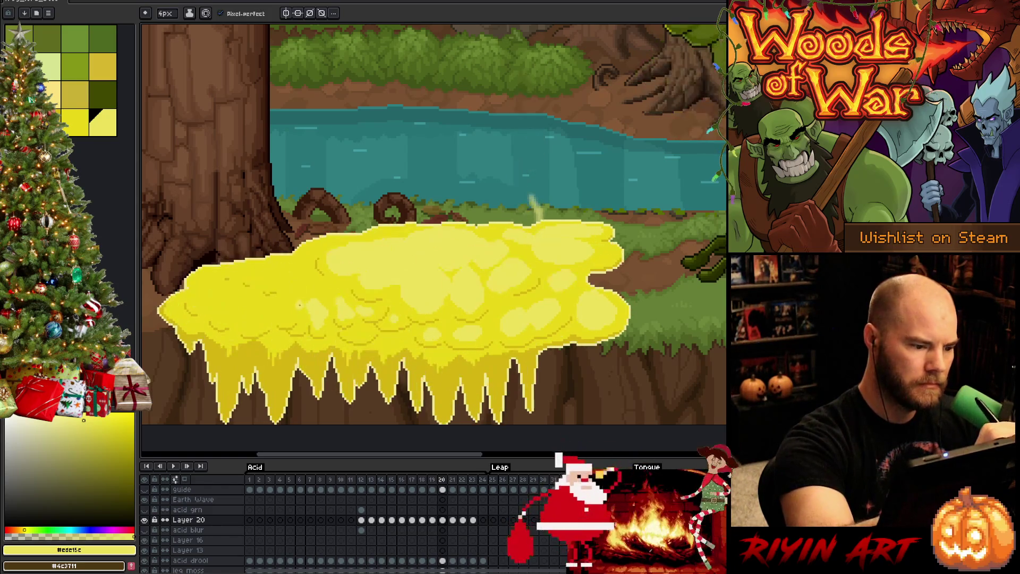
{"action": "mouse_move", "coordinate": [290, 311]}
{"action": "left_mouse_down"}
{"action": "mouse_move", "coordinate": [289, 292]}
{"action": "mouse_move", "coordinate": [297, 294]}
{"action": "mouse_move", "coordinate": [277, 283]}
{"action": "left_mouse_up"}
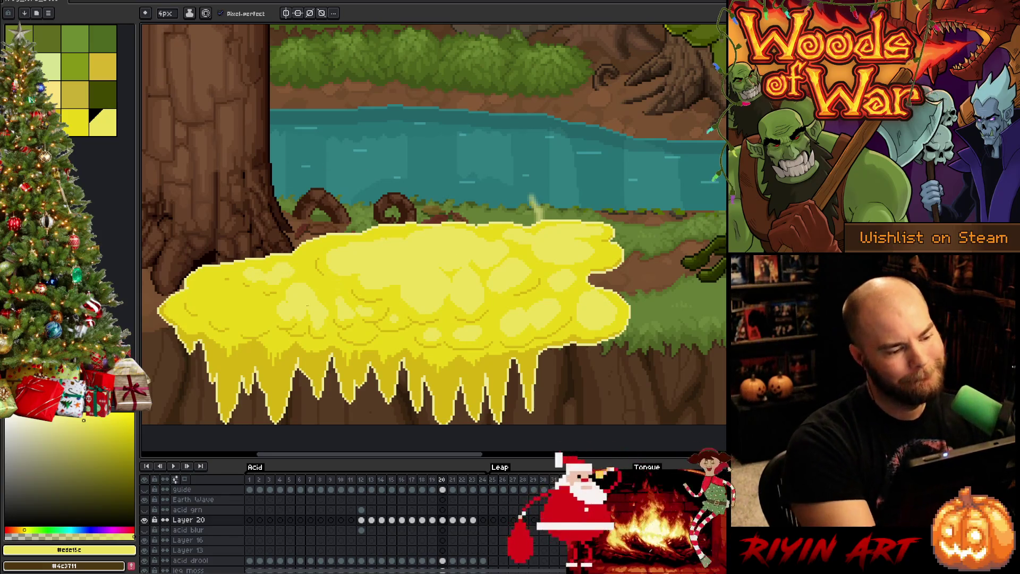
{"action": "mouse_move", "coordinate": [240, 324]}
{"action": "left_mouse_down"}
{"action": "mouse_move", "coordinate": [260, 311]}
{"action": "mouse_move", "coordinate": [212, 292]}
{"action": "left_mouse_up"}
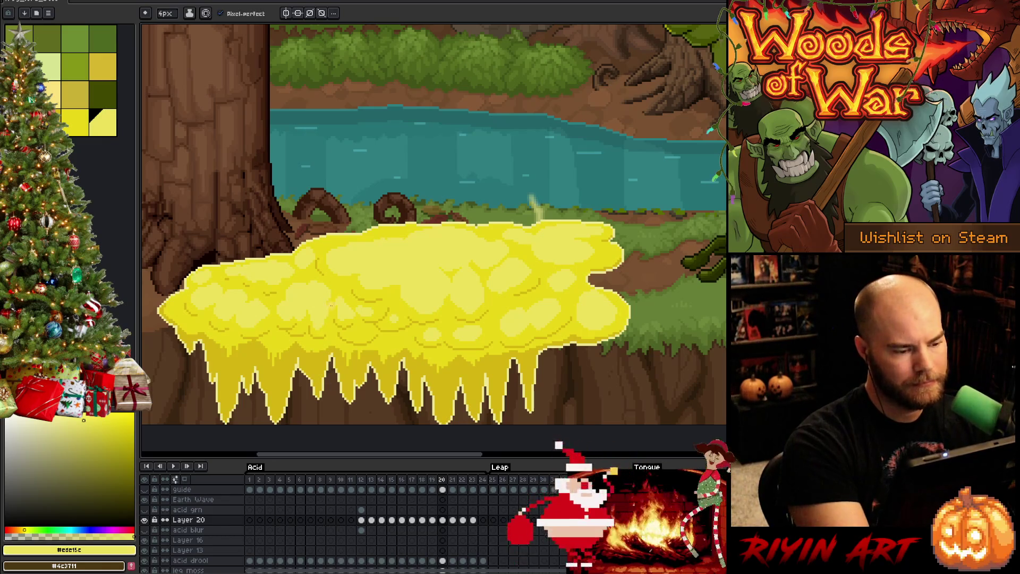
Flip between adjacent frames to check the new frame 20 highlights.
{"action": "key", "text": "Right"}
{"action": "key", "text": "Left"}
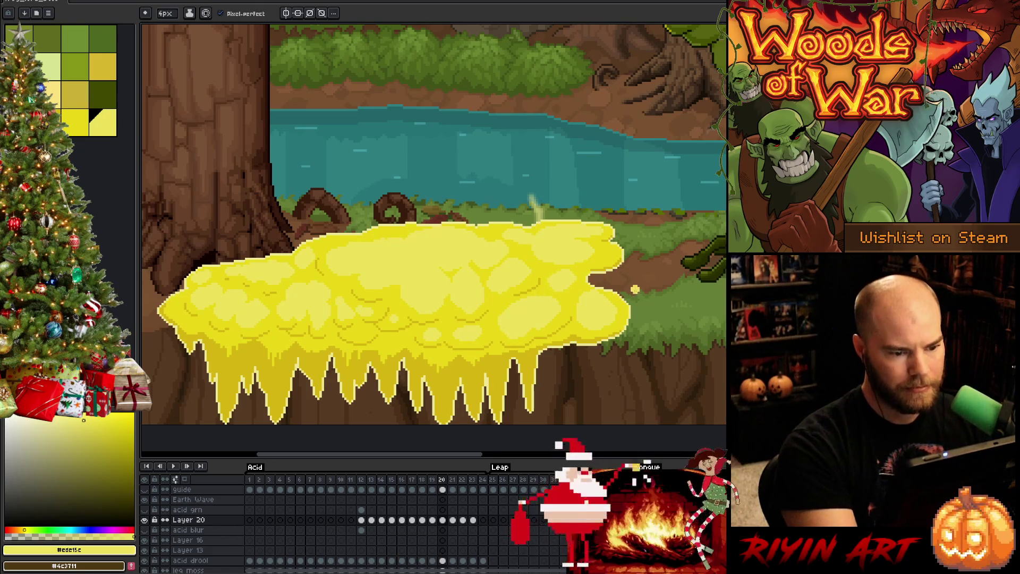
{"action": "key", "text": "Return"}
{"action": "key", "text": "Return"}
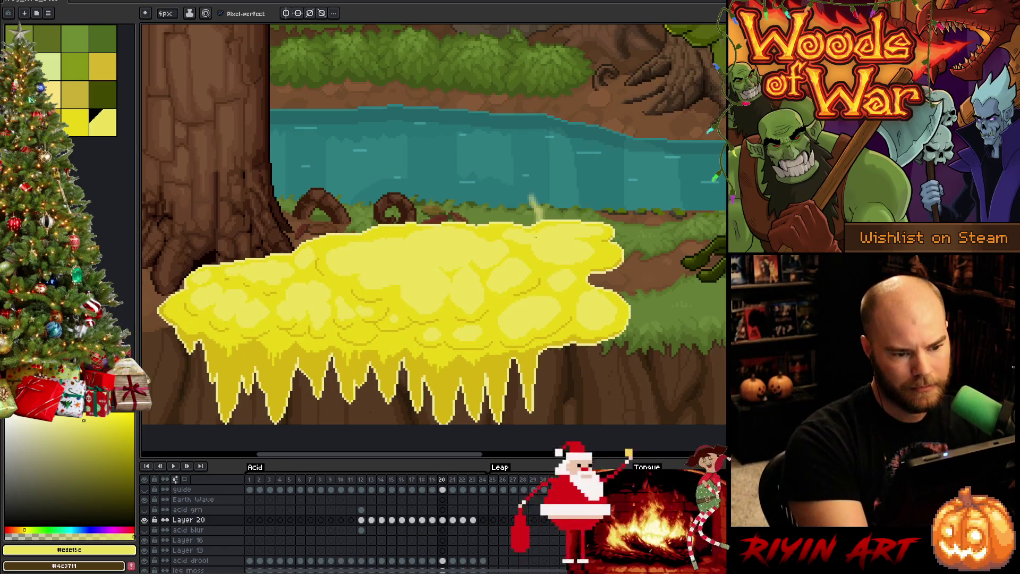
{"action": "key", "text": "Return"}
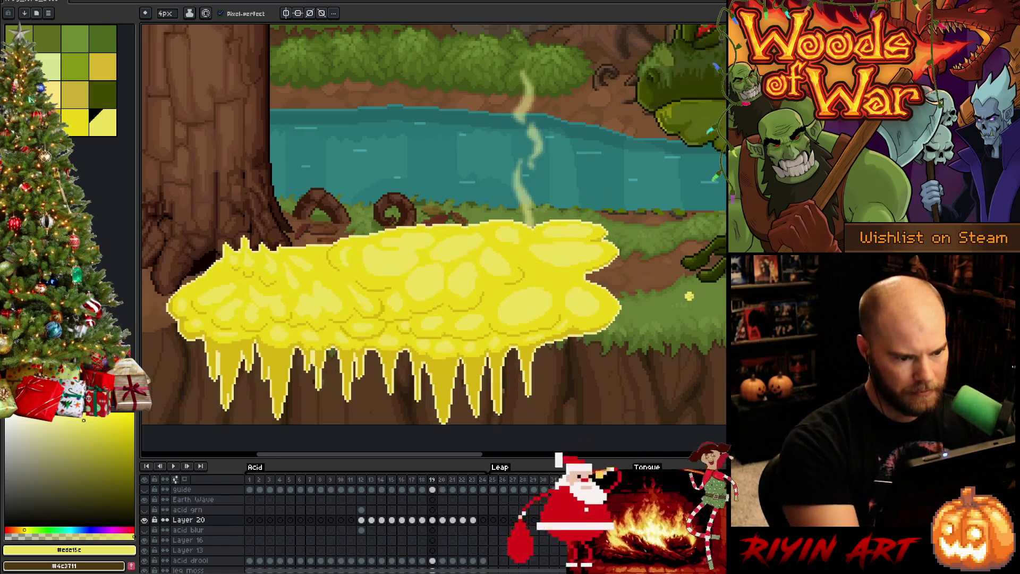
{"action": "key", "text": "Return"}
{"action": "key", "text": "Return"}
{"action": "key", "text": "Return"}
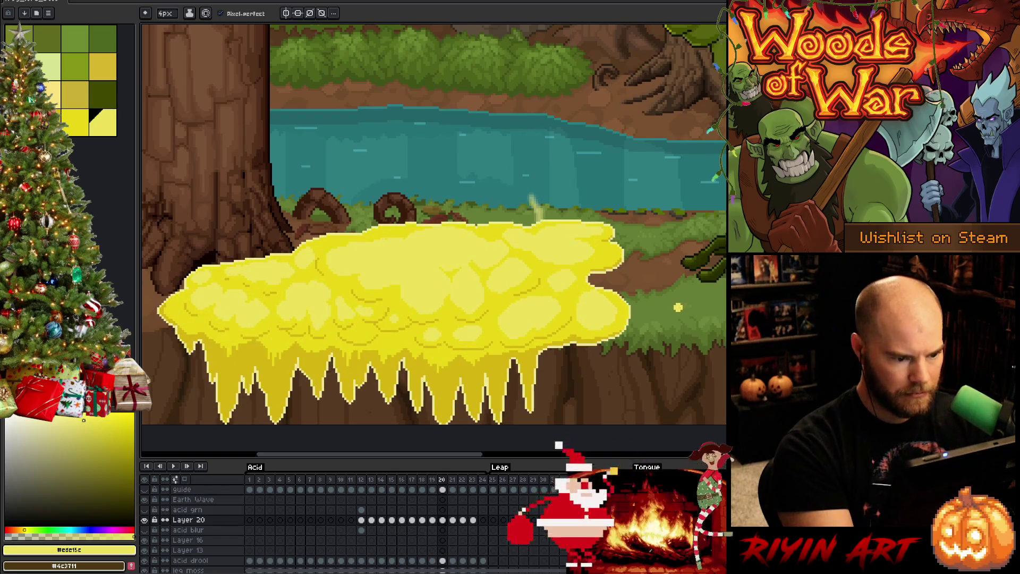
{"action": "key", "text": "Return"}
{"action": "key", "text": "Return"}
{"action": "left_click", "coordinate": [166, 13]}
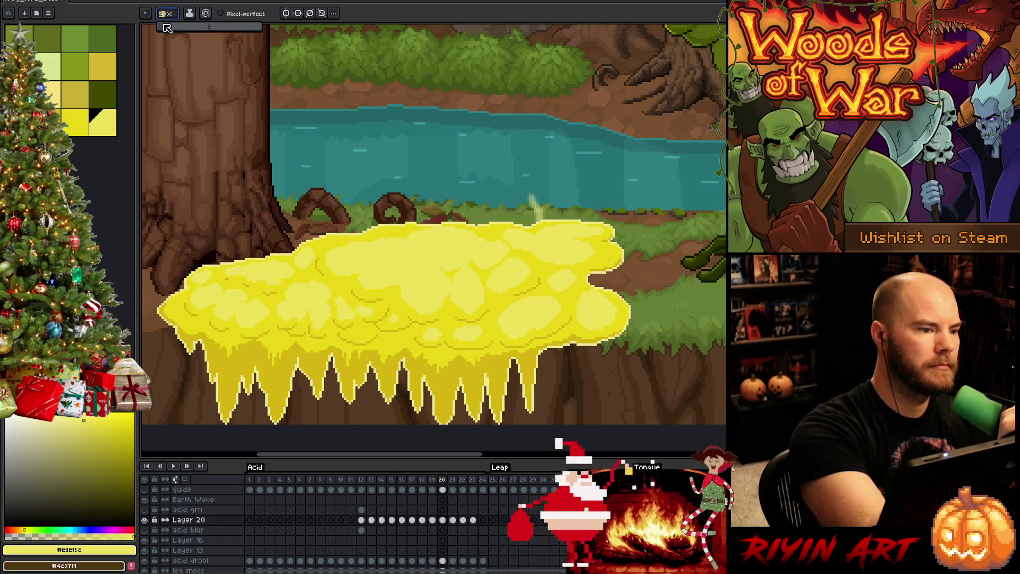
Set a 1px brush, sample pale yellow #ede15c from the acid, and save the file.
{"action": "left_click_drag", "start_coordinate": [167, 29], "coordinate": [159, 30]}
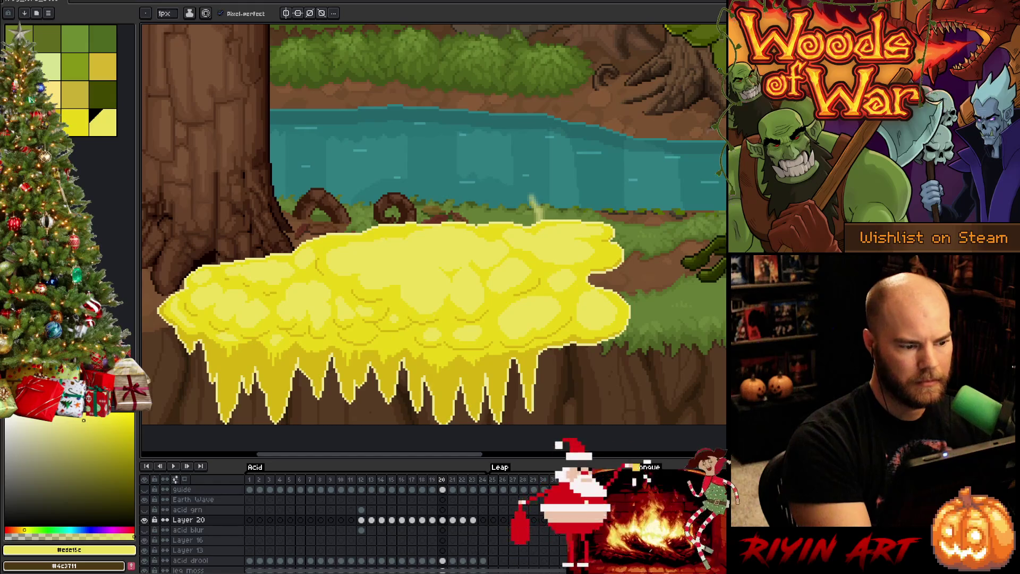
{"action": "left_click", "coordinate": [179, 297], "text": "alt"}
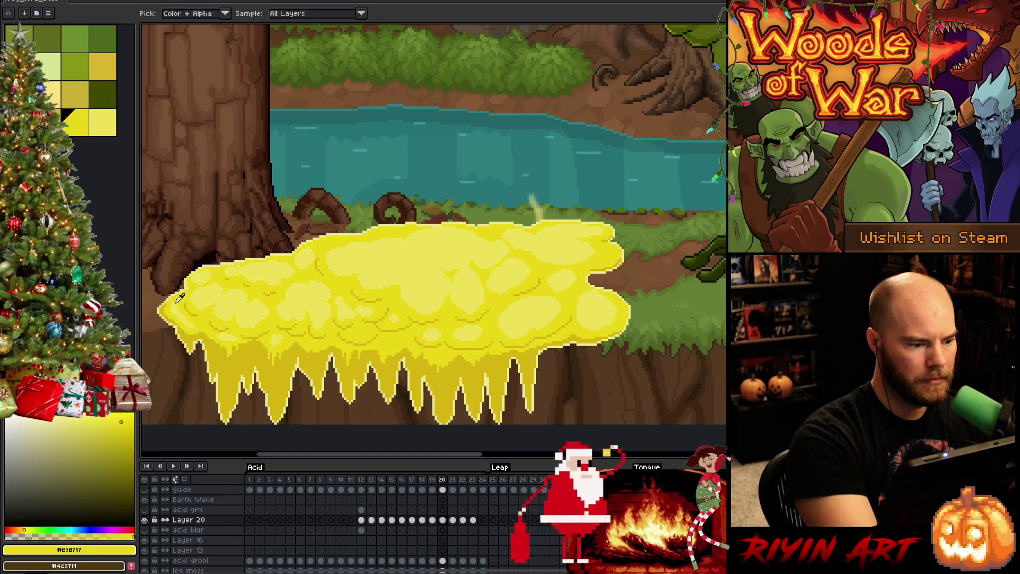
{"action": "left_click", "coordinate": [180, 298], "text": "alt"}
{"action": "key", "text": "ctrl+s"}
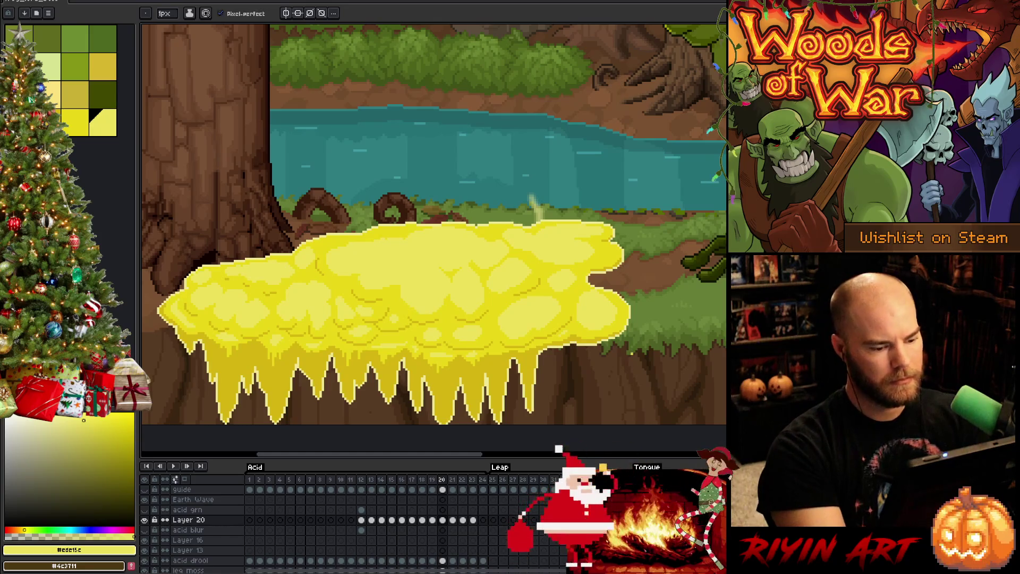
{"action": "key", "text": "period"}
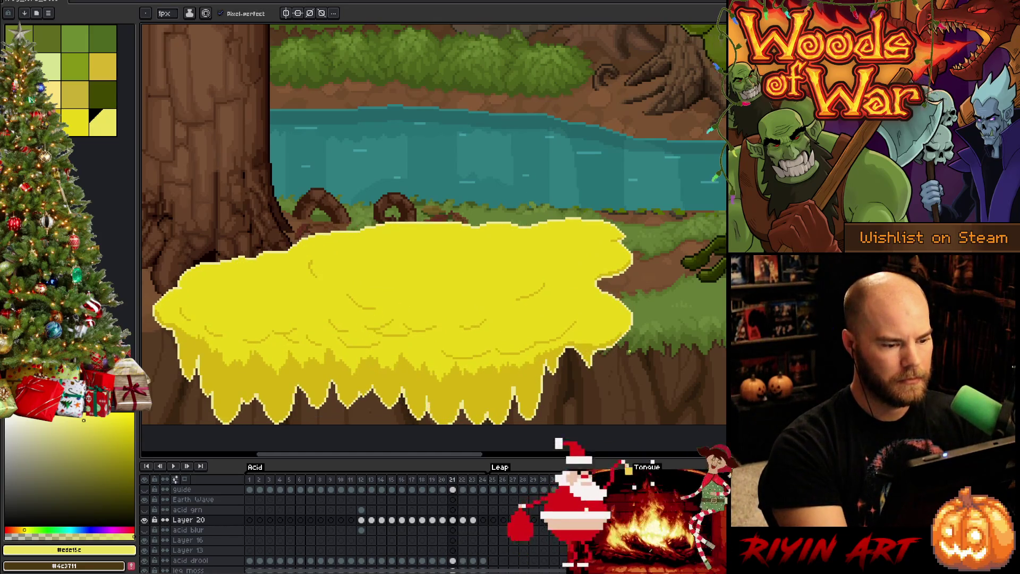
Dab two light highlight dots on the frame 21 acid after comparing with frame 20.
{"action": "key", "text": "comma"}
{"action": "left_click", "coordinate": [167, 13]}
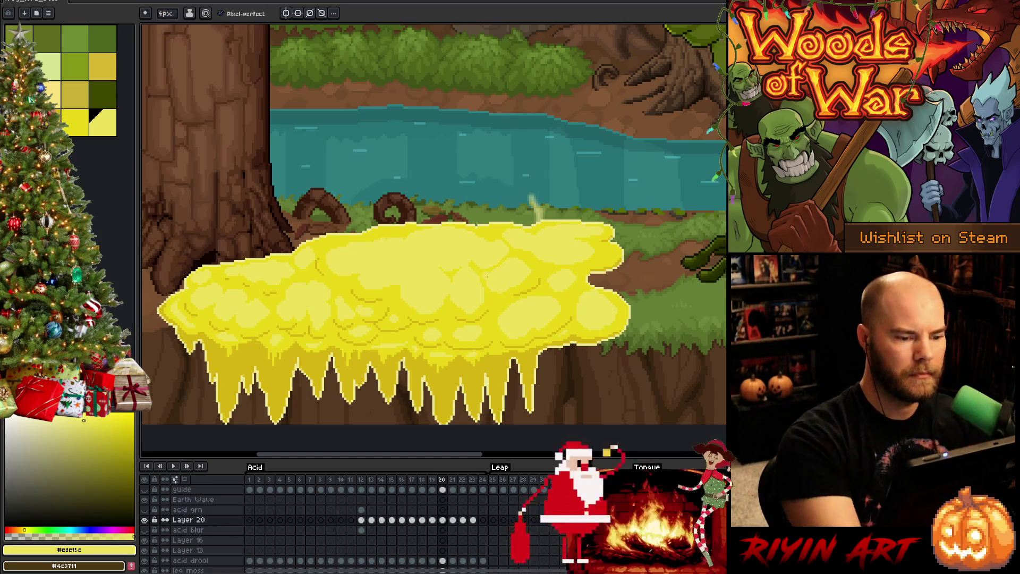
{"action": "key", "text": "period"}
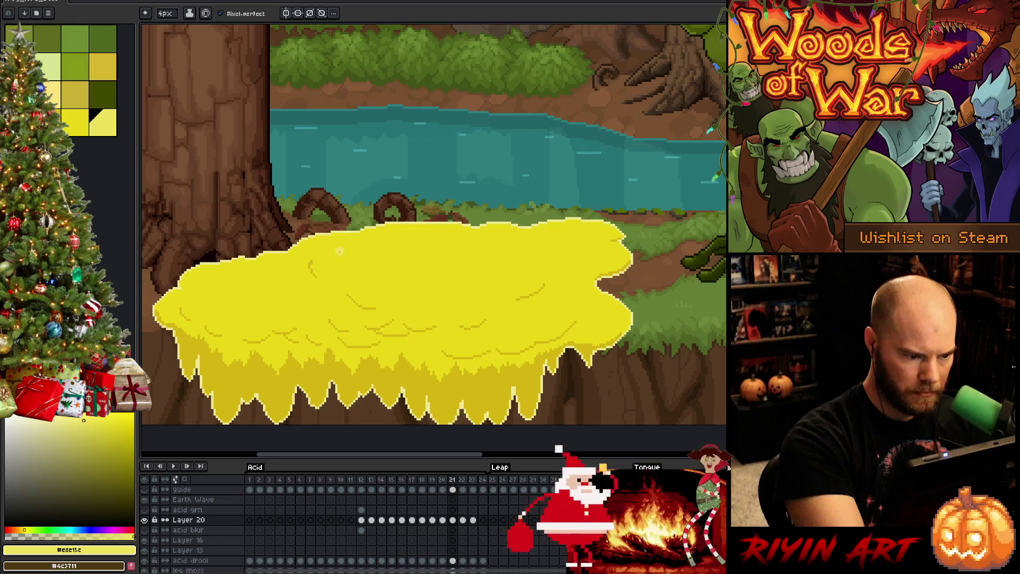
{"action": "key", "text": "comma"}
{"action": "key", "text": "period"}
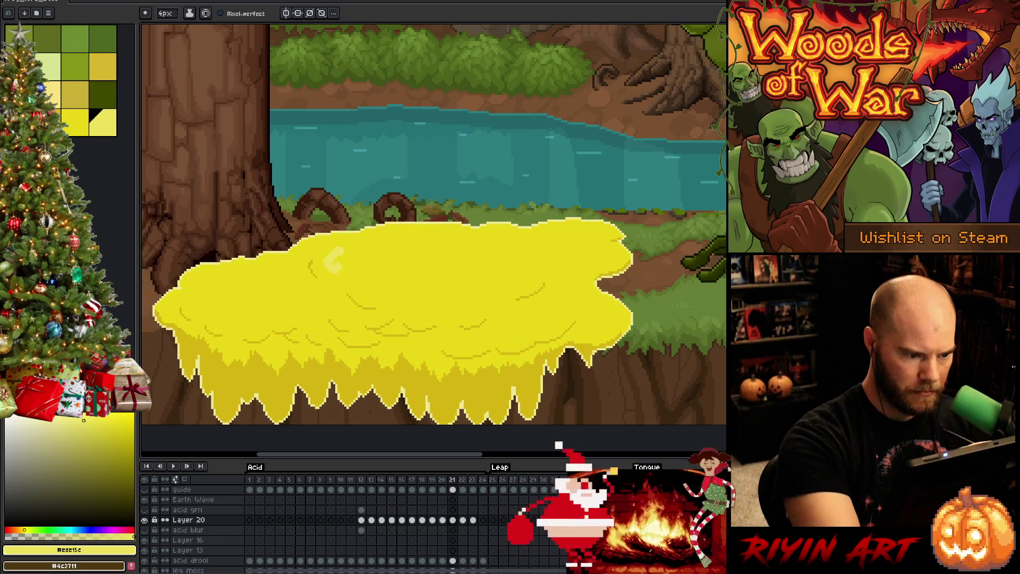
{"action": "key", "text": "comma"}
{"action": "key", "text": "period"}
{"action": "left_click", "coordinate": [365, 270]}
{"action": "left_click", "coordinate": [359, 286]}
{"action": "key", "text": "comma"}
{"action": "key", "text": "period"}
Paint a curved highlight stroke on the acid and extend it rightward.
{"action": "mouse_move", "coordinate": [355, 276]}
{"action": "left_mouse_down"}
{"action": "mouse_move", "coordinate": [388, 287]}
{"action": "mouse_move", "coordinate": [355, 274]}
{"action": "left_mouse_up"}
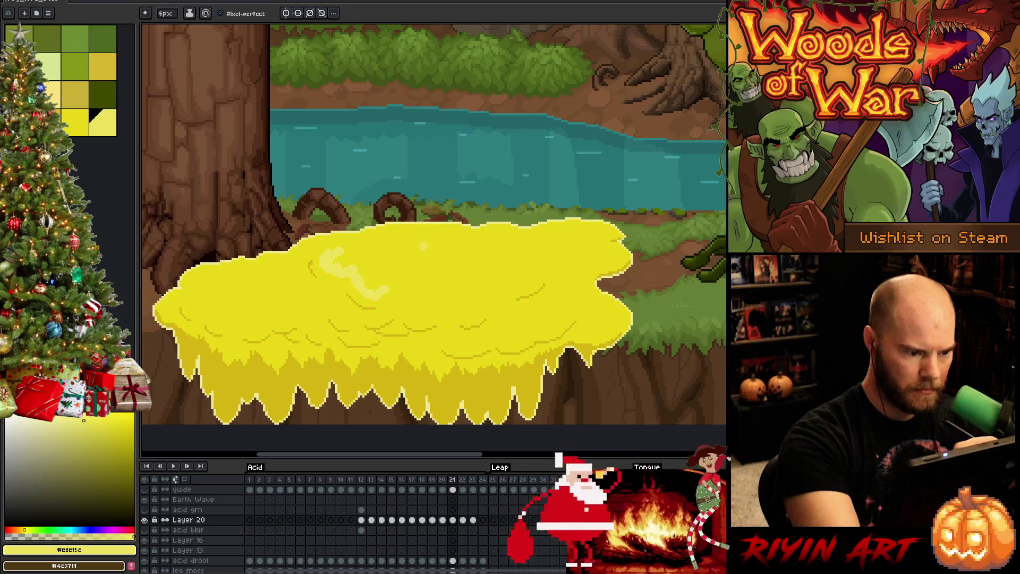
{"action": "key", "text": "comma"}
{"action": "key", "text": "period"}
{"action": "key", "text": "comma"}
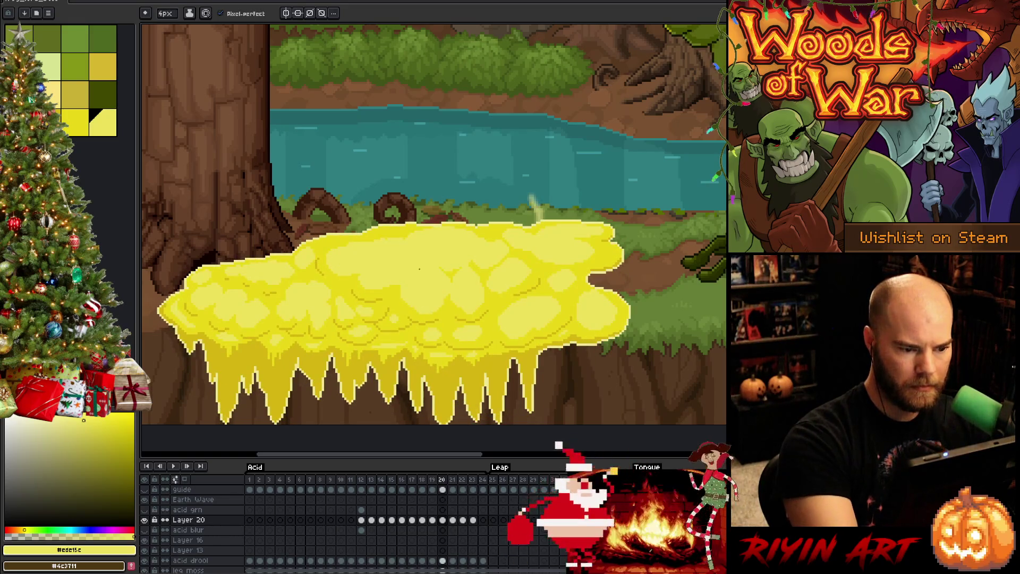
{"action": "key", "text": "period"}
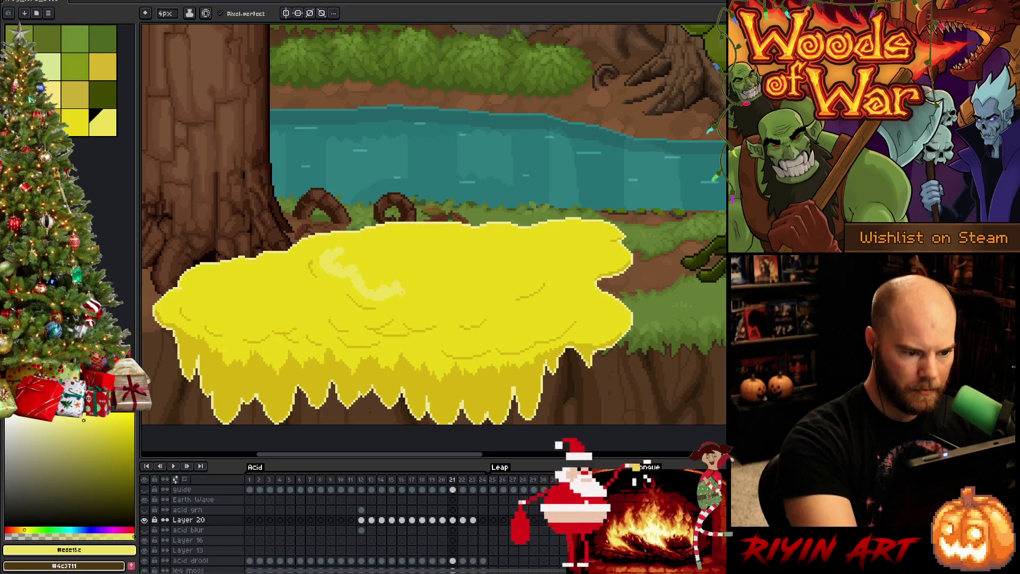
{"action": "key", "text": "comma"}
{"action": "key", "text": "period"}
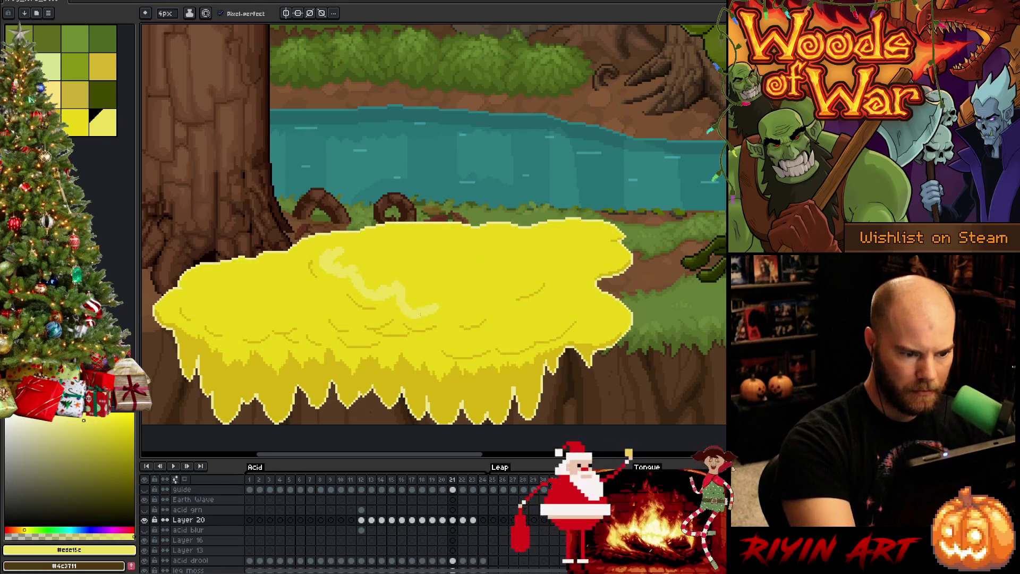
{"action": "left_click_drag", "start_coordinate": [437, 310], "coordinate": [452, 303]}
{"action": "key", "text": "comma"}
{"action": "key", "text": "period"}
{"action": "mouse_move", "coordinate": [451, 290]}
{"action": "left_mouse_down"}
{"action": "mouse_move", "coordinate": [474, 299]}
{"action": "mouse_move", "coordinate": [488, 290]}
{"action": "mouse_move", "coordinate": [479, 264]}
{"action": "left_mouse_up"}
{"action": "key", "text": "comma"}
{"action": "key", "text": "period"}
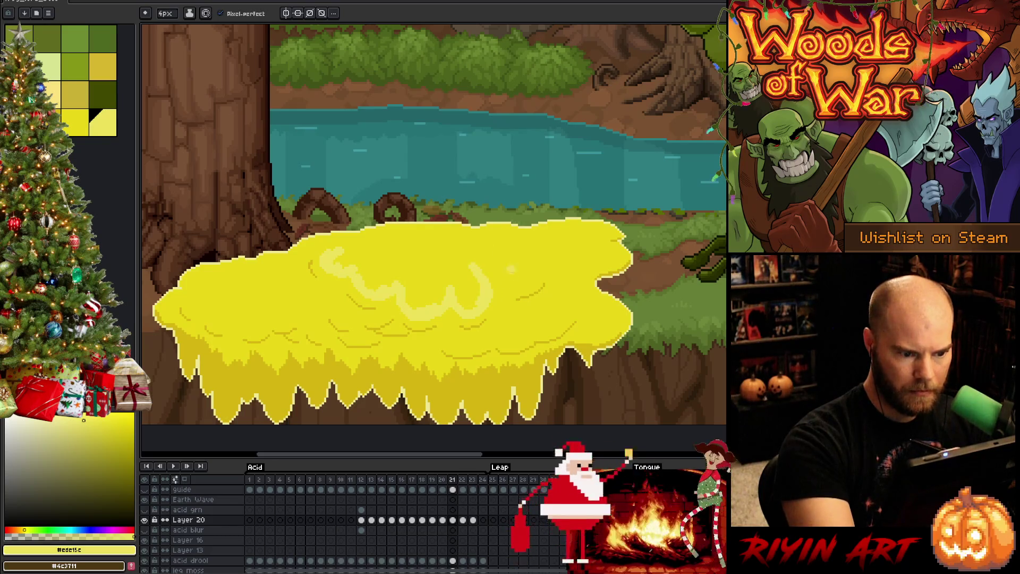
Draw a highlight loop, stretch it into a 3-shaped curve, and add a leftward arc.
{"action": "mouse_move", "coordinate": [502, 282]}
{"action": "left_mouse_down"}
{"action": "mouse_move", "coordinate": [534, 268]}
{"action": "mouse_move", "coordinate": [492, 276]}
{"action": "left_mouse_up"}
{"action": "key", "text": "comma"}
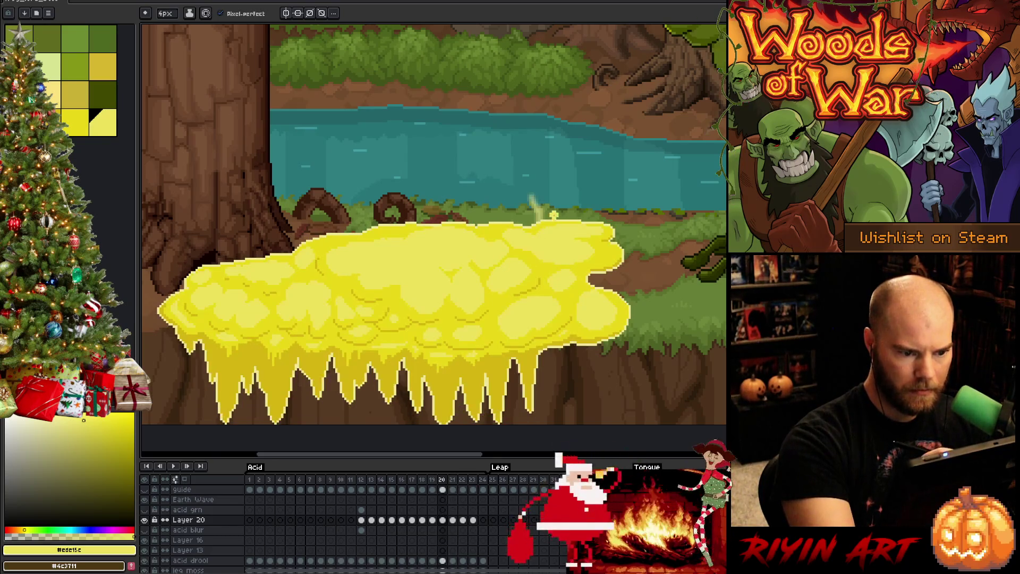
{"action": "key", "text": "period"}
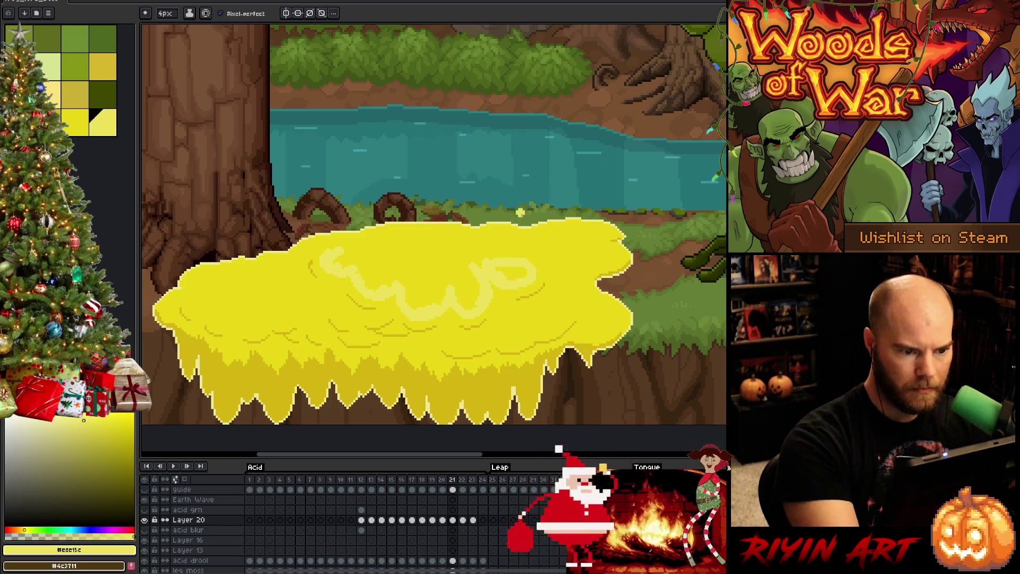
{"action": "key", "text": "comma"}
{"action": "key", "text": "period"}
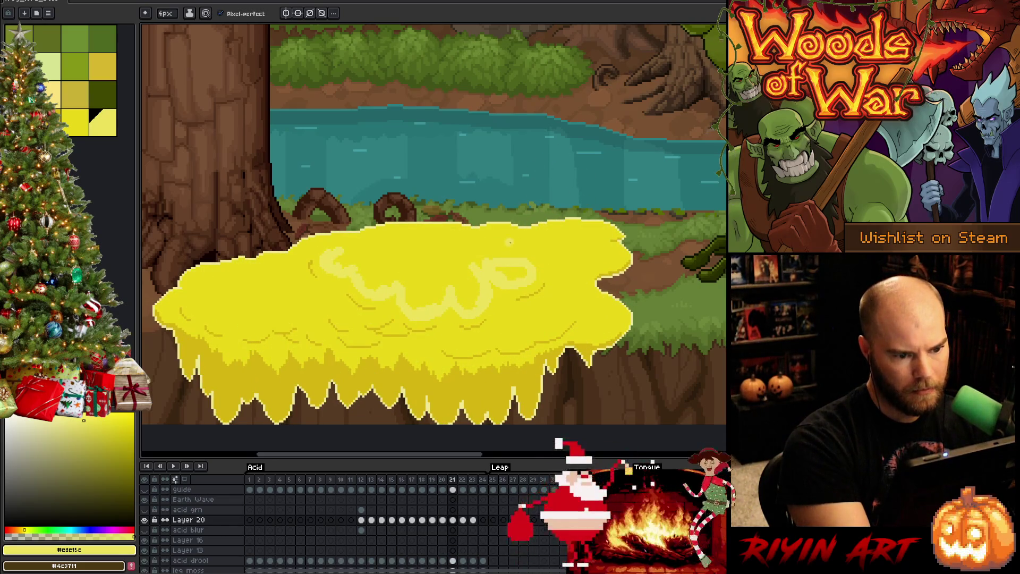
{"action": "mouse_move", "coordinate": [490, 238]}
{"action": "left_mouse_down"}
{"action": "mouse_move", "coordinate": [484, 256]}
{"action": "mouse_move", "coordinate": [419, 282]}
{"action": "left_mouse_up"}
{"action": "mouse_move", "coordinate": [460, 234]}
{"action": "left_mouse_down"}
{"action": "mouse_move", "coordinate": [436, 232]}
{"action": "mouse_move", "coordinate": [378, 263]}
{"action": "mouse_move", "coordinate": [333, 244]}
{"action": "mouse_move", "coordinate": [323, 251]}
{"action": "left_mouse_up"}
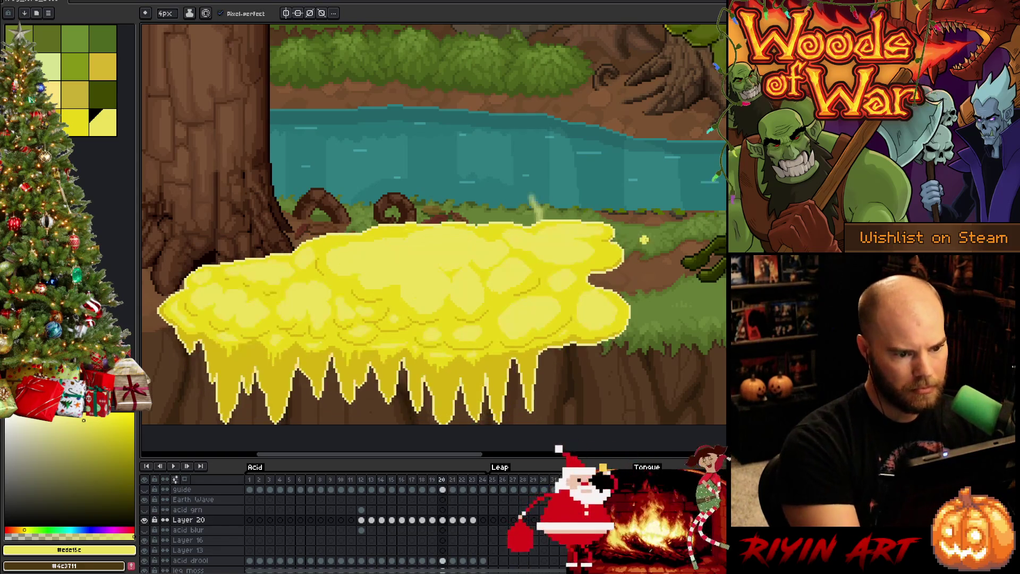
Flip between frames 20 and 21 to compare the new highlight strokes.
{"action": "key", "text": "Left"}
{"action": "key", "text": "Right"}
{"action": "key", "text": "Left"}
{"action": "key", "text": "Right"}
{"action": "key", "text": "Left"}
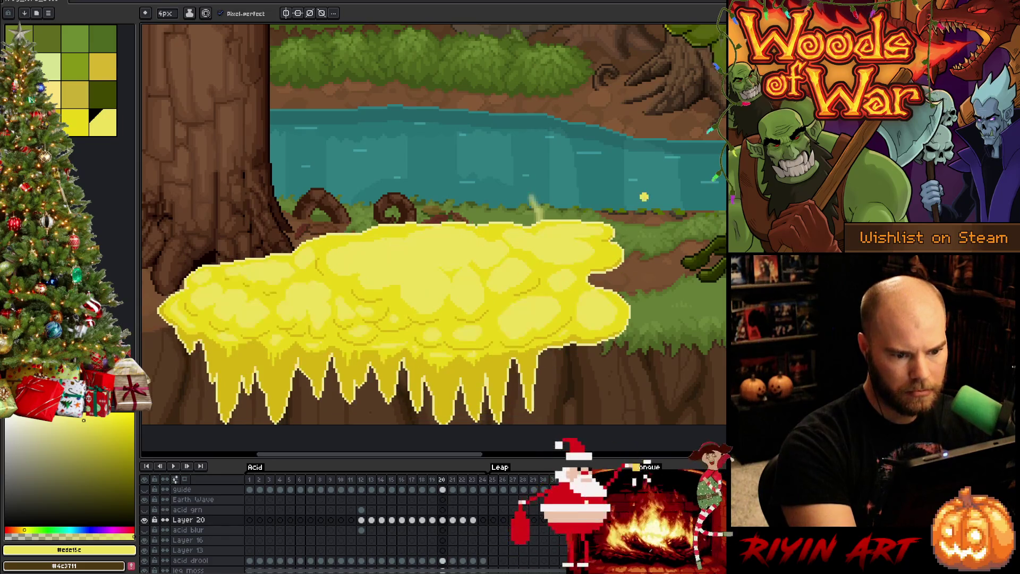
{"action": "key", "text": "Right"}
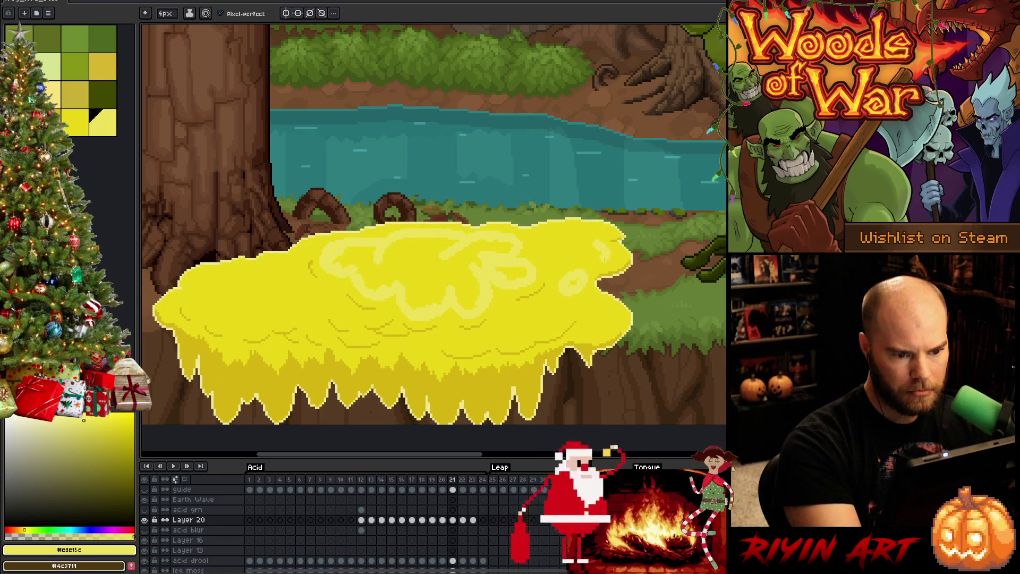
{"action": "key", "text": "Left"}
{"action": "key", "text": "Right"}
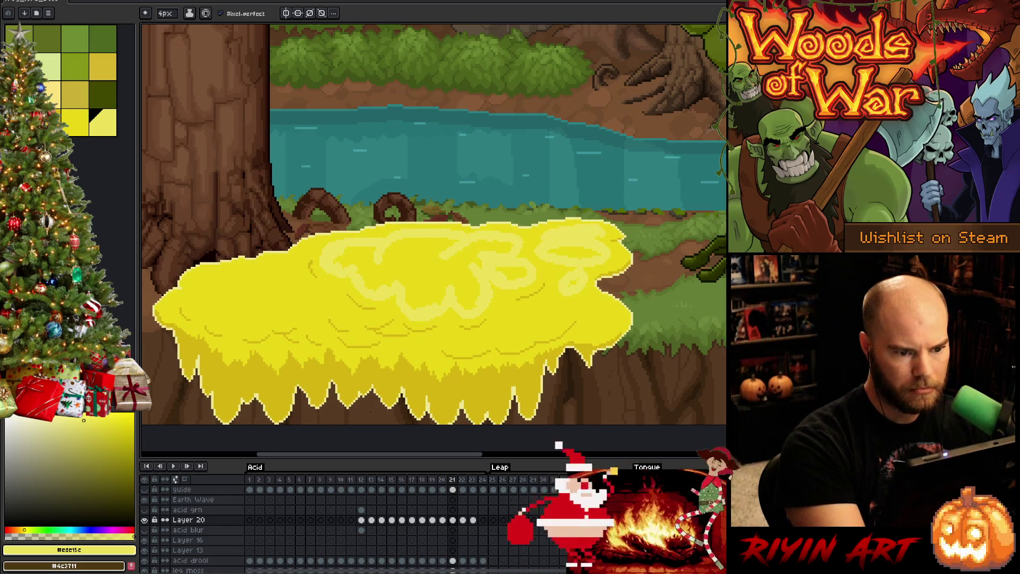
{"action": "key", "text": "Left"}
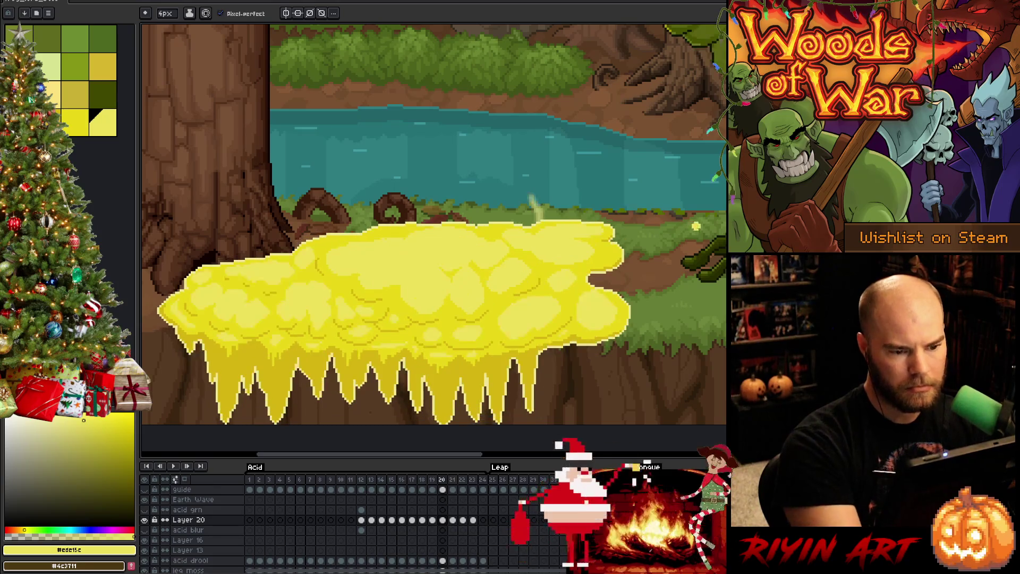
Paint a light yellow highlight on the right side of frame 21's acid, comparing with frame 20.
{"action": "key", "text": "Right"}
{"action": "key", "text": "Left"}
{"action": "key", "text": "Right"}
{"action": "key", "text": "Left"}
{"action": "key", "text": "Right"}
{"action": "left_click_drag", "start_coordinate": [619, 292], "coordinate": [587, 333]}
{"action": "key", "text": "Left"}
{"action": "key", "text": "Right"}
{"action": "key", "text": "Left"}
{"action": "key", "text": "Right"}
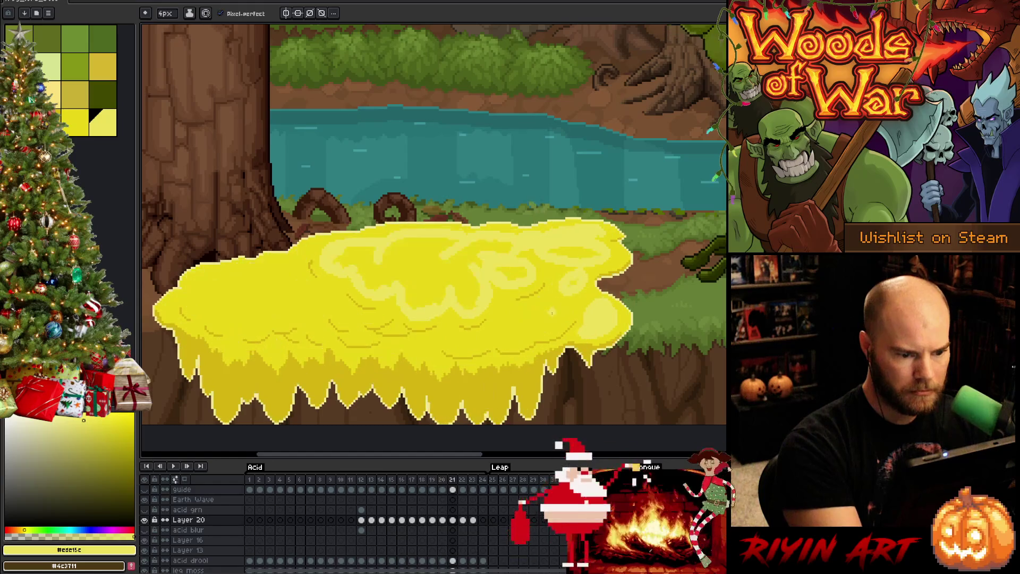
Add a curved light yellow highlight stroke across the middle of the acid.
{"action": "mouse_move", "coordinate": [548, 302]}
{"action": "left_mouse_down"}
{"action": "mouse_move", "coordinate": [510, 312]}
{"action": "mouse_move", "coordinate": [499, 325]}
{"action": "mouse_move", "coordinate": [509, 345]}
{"action": "mouse_move", "coordinate": [444, 334]}
{"action": "left_mouse_up"}
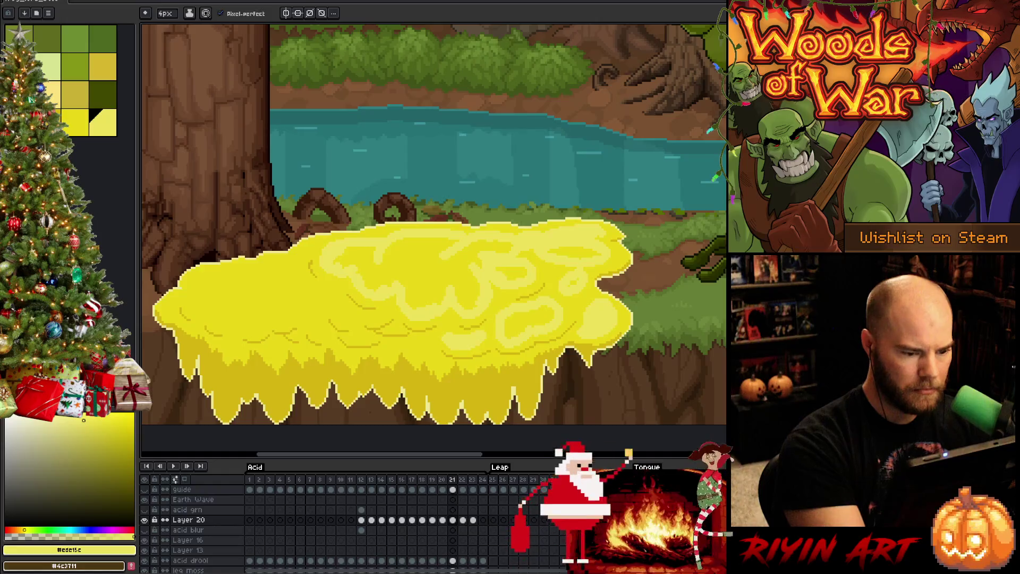
{"action": "key", "text": "Left"}
{"action": "key", "text": "Right"}
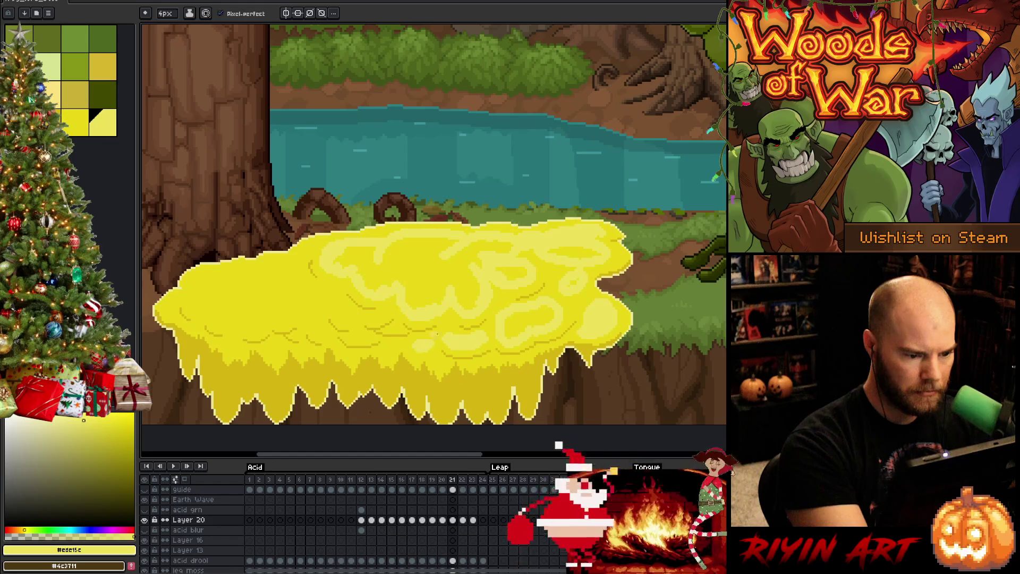
{"action": "key", "text": "Left"}
{"action": "key", "text": "Right"}
{"action": "key", "text": "Left"}
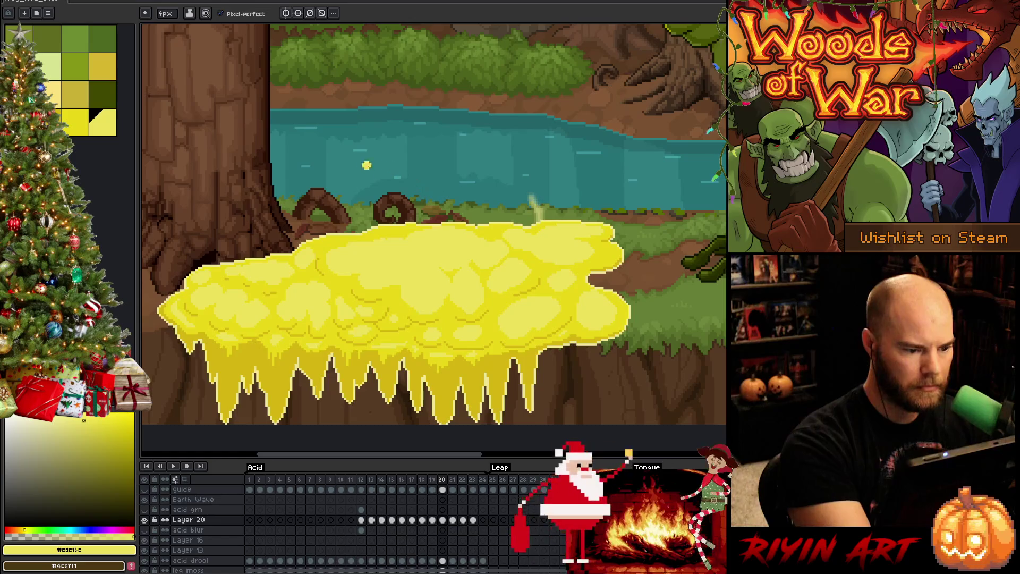
{"action": "key", "text": "Right"}
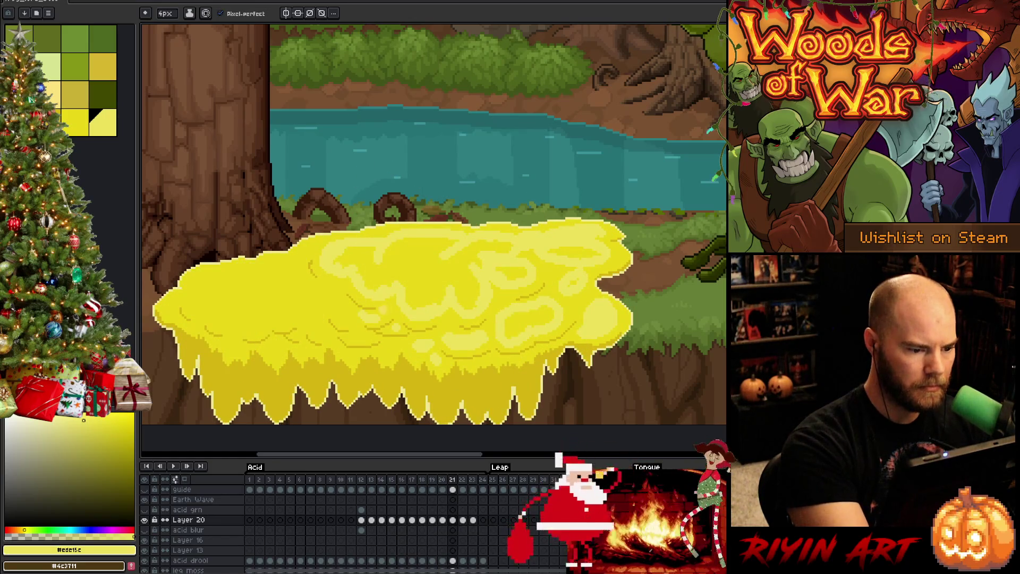
{"action": "key", "text": "Left"}
{"action": "key", "text": "Right"}
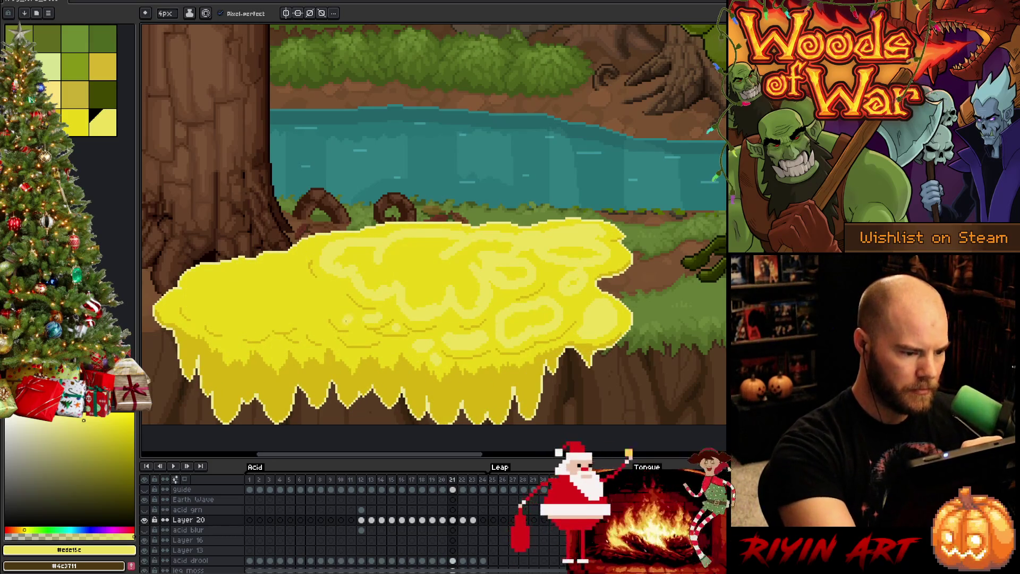
Check frame 20's acid shape, then add highlight strokes on the acid's left part.
{"action": "key", "text": "Left"}
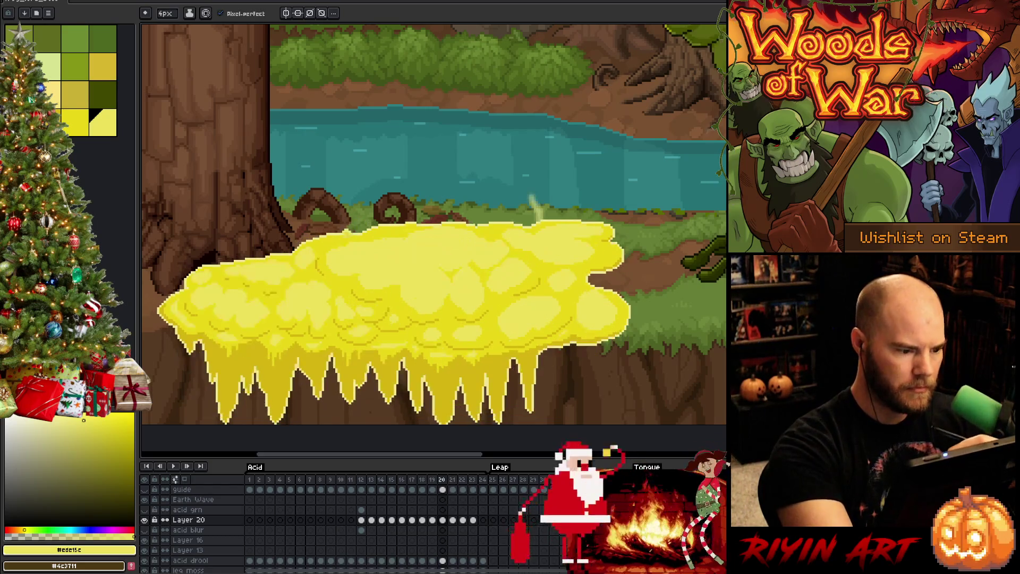
{"action": "key", "text": "Right"}
{"action": "key", "text": "Left"}
{"action": "key", "text": "Right"}
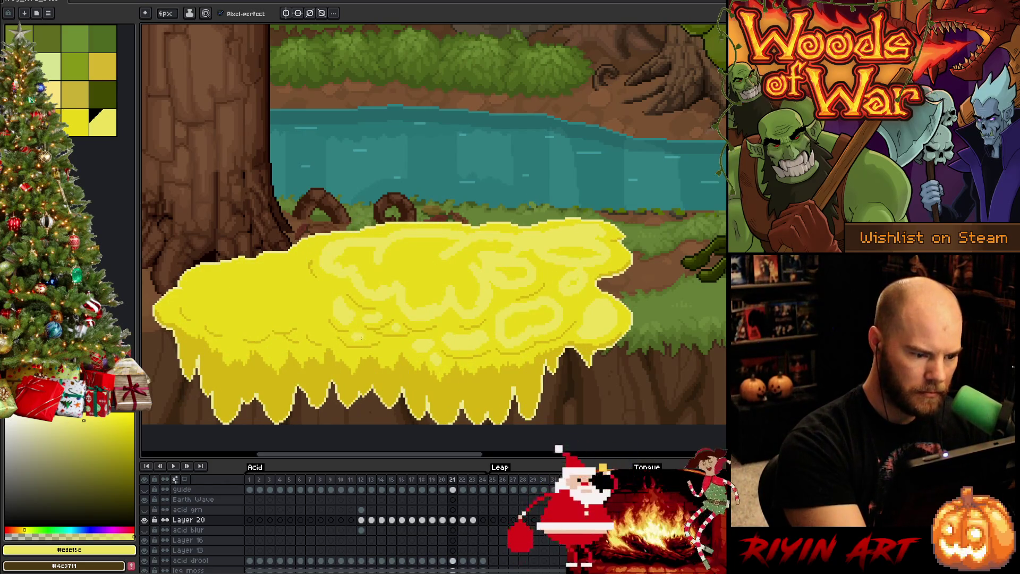
{"action": "key", "text": "Left"}
{"action": "key", "text": "Right"}
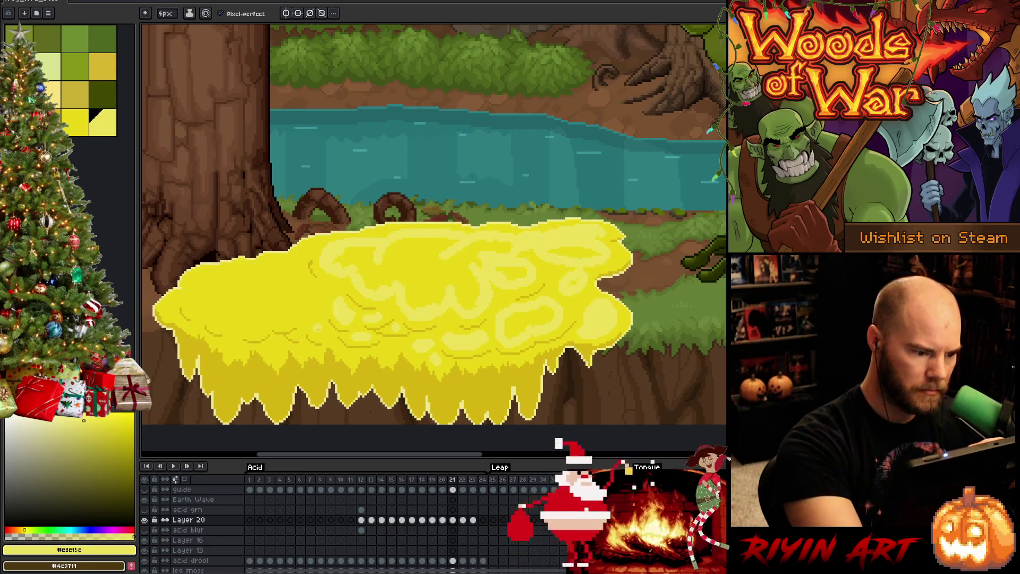
{"action": "key", "text": "Left"}
{"action": "key", "text": "Right"}
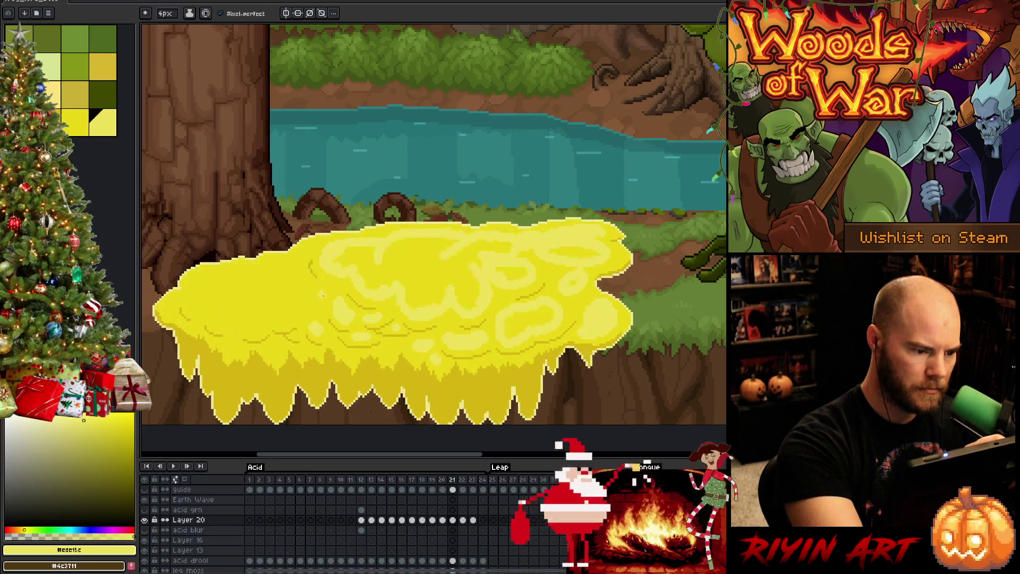
{"action": "mouse_move", "coordinate": [310, 303]}
{"action": "left_mouse_down"}
{"action": "mouse_move", "coordinate": [319, 322]}
{"action": "mouse_move", "coordinate": [306, 317]}
{"action": "mouse_move", "coordinate": [319, 305]}
{"action": "mouse_move", "coordinate": [287, 291]}
{"action": "mouse_move", "coordinate": [273, 306]}
{"action": "mouse_move", "coordinate": [301, 314]}
{"action": "left_mouse_up"}
Paint a highlight stroke running left across the acid and dab a small highlight below it.
{"action": "key", "text": "Left"}
{"action": "key", "text": "Right"}
{"action": "key", "text": "Left"}
{"action": "key", "text": "Right"}
{"action": "key", "text": "Left"}
{"action": "key", "text": "Right"}
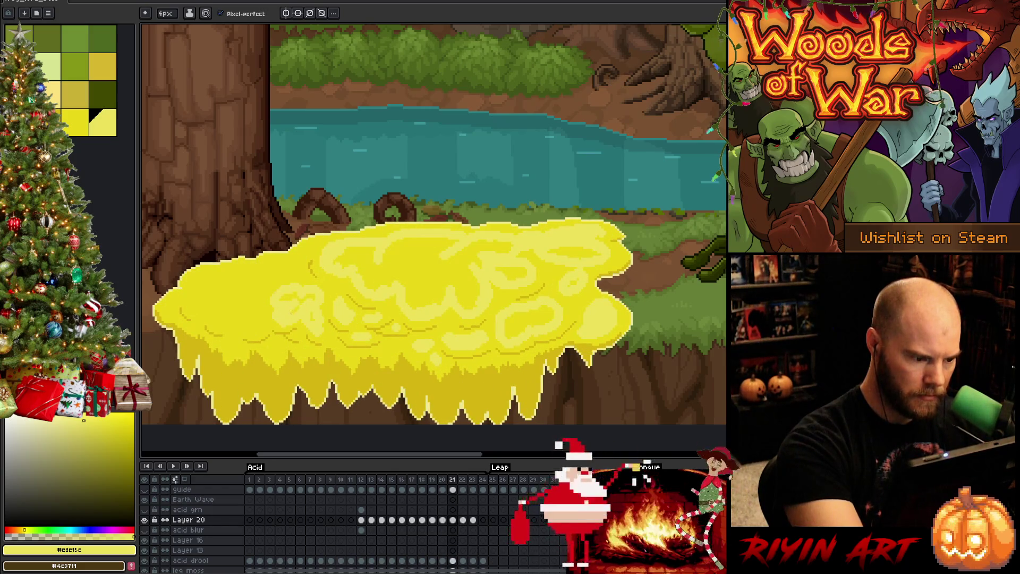
{"action": "key", "text": "Left"}
{"action": "key", "text": "Right"}
{"action": "key", "text": "Left"}
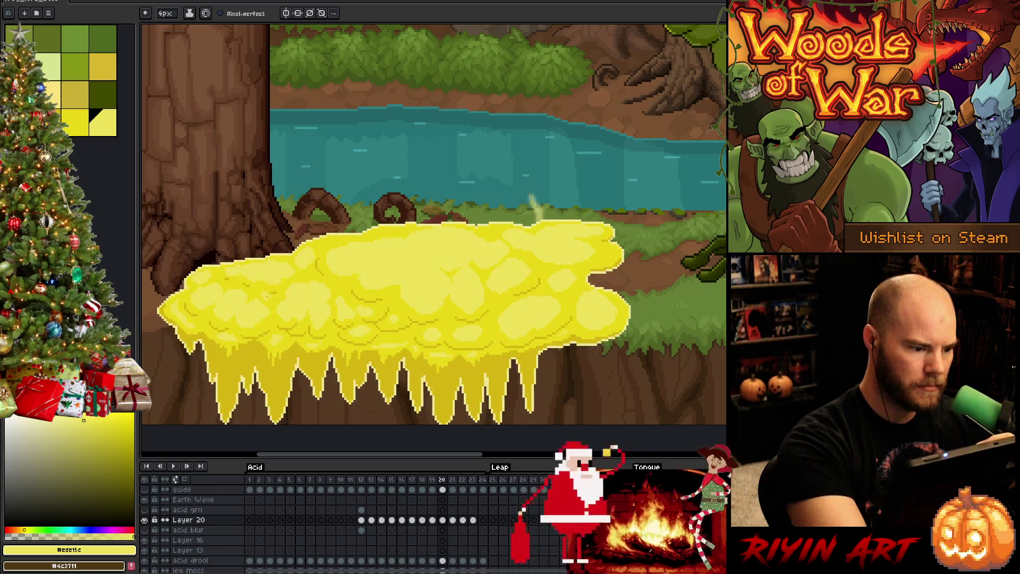
{"action": "key", "text": "Right"}
{"action": "mouse_move", "coordinate": [266, 317]}
{"action": "left_mouse_down"}
{"action": "mouse_move", "coordinate": [243, 325]}
{"action": "mouse_move", "coordinate": [214, 303]}
{"action": "left_mouse_up"}
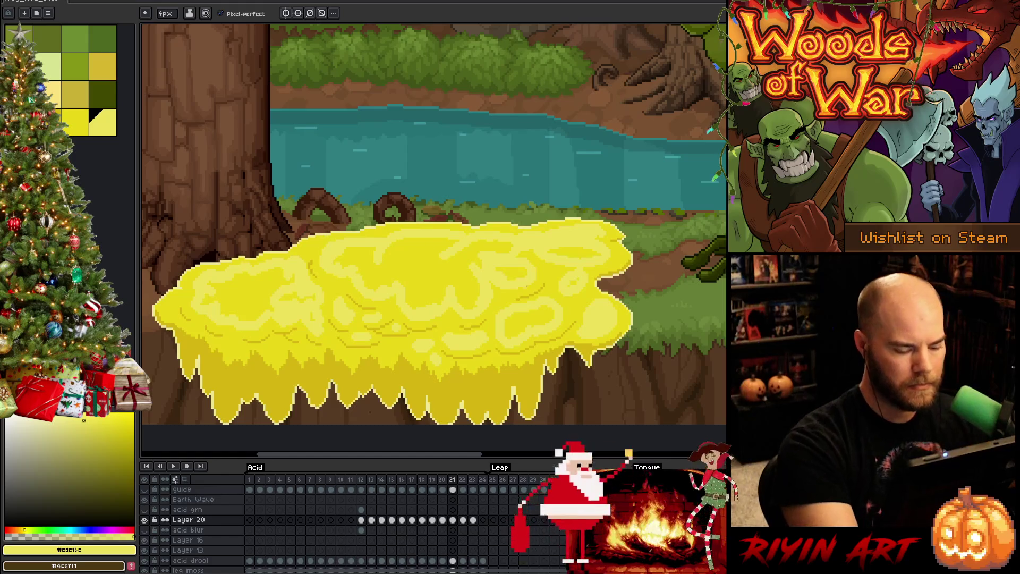
{"action": "left_click", "coordinate": [277, 350]}
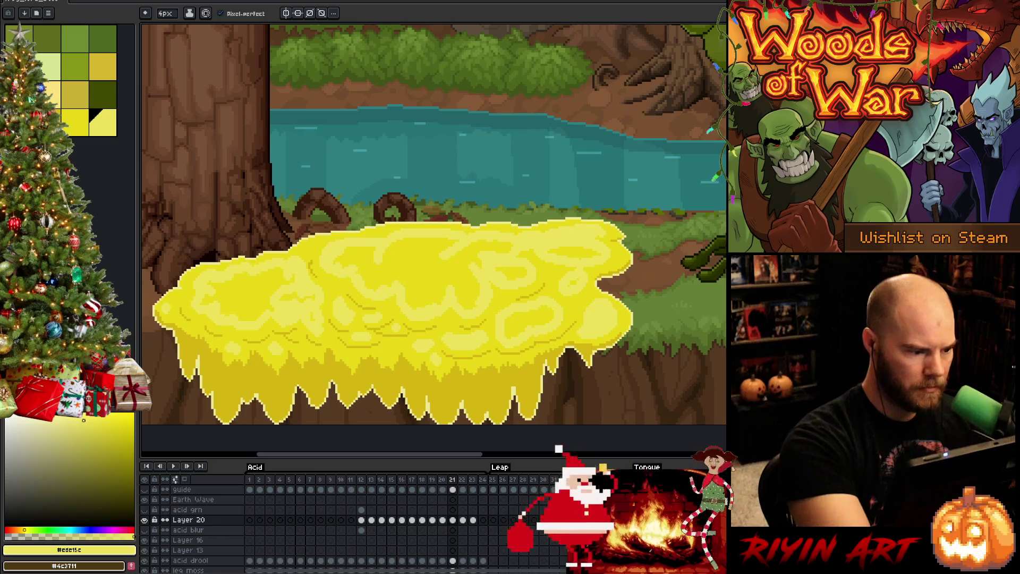
{"action": "key", "text": "g"}
{"action": "left_click", "coordinate": [247, 294]}
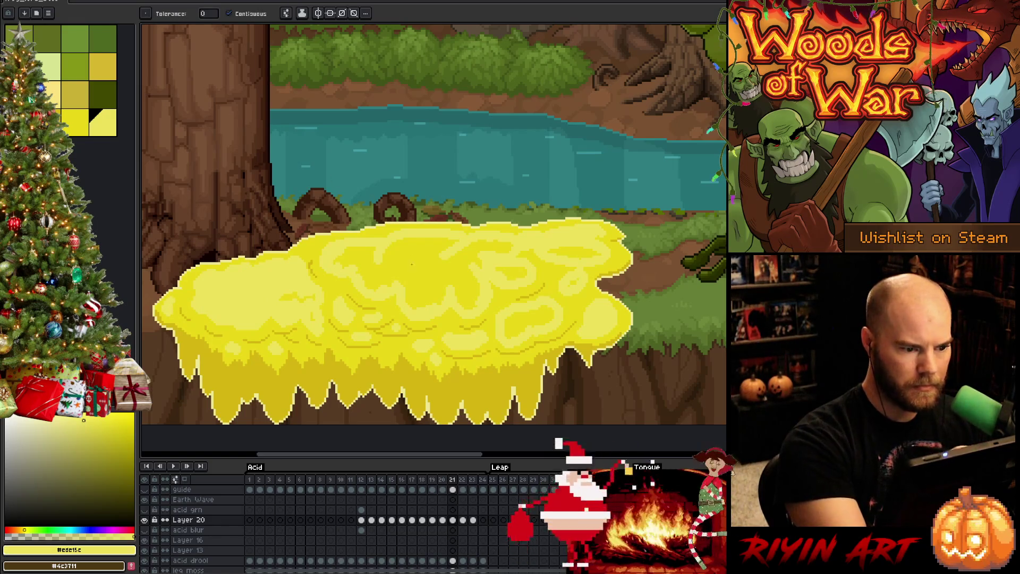
{"action": "left_click", "coordinate": [412, 264]}
{"action": "left_click", "coordinate": [526, 319]}
{"action": "left_click", "coordinate": [510, 274]}
{"action": "left_click", "coordinate": [582, 250]}
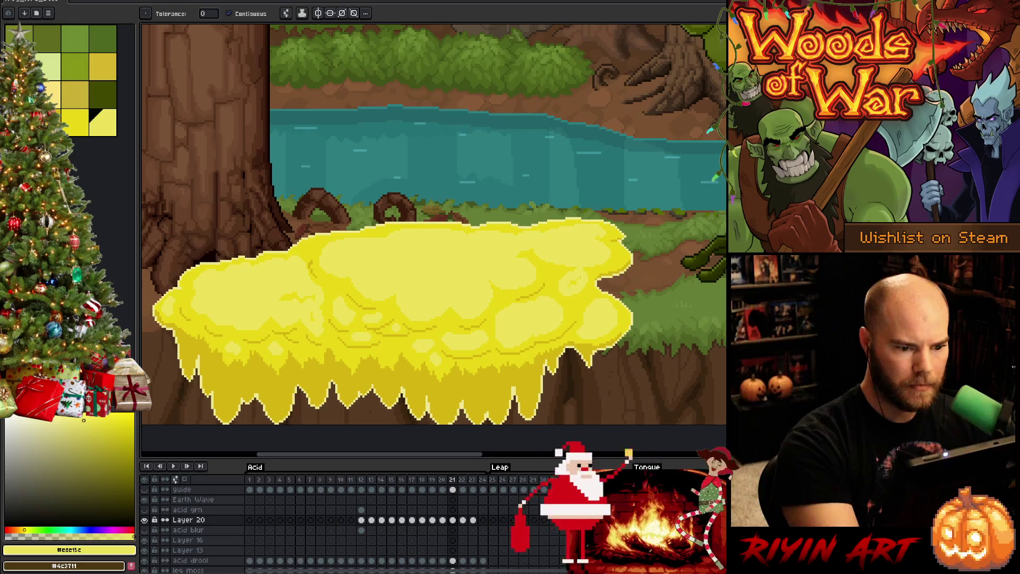
{"action": "key", "text": "b"}
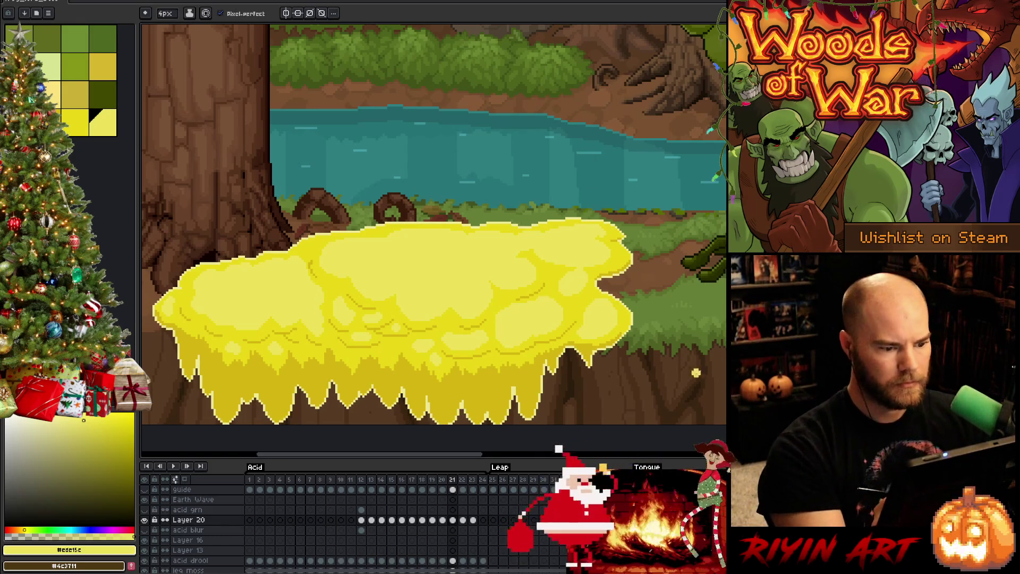
{"action": "key", "text": "comma"}
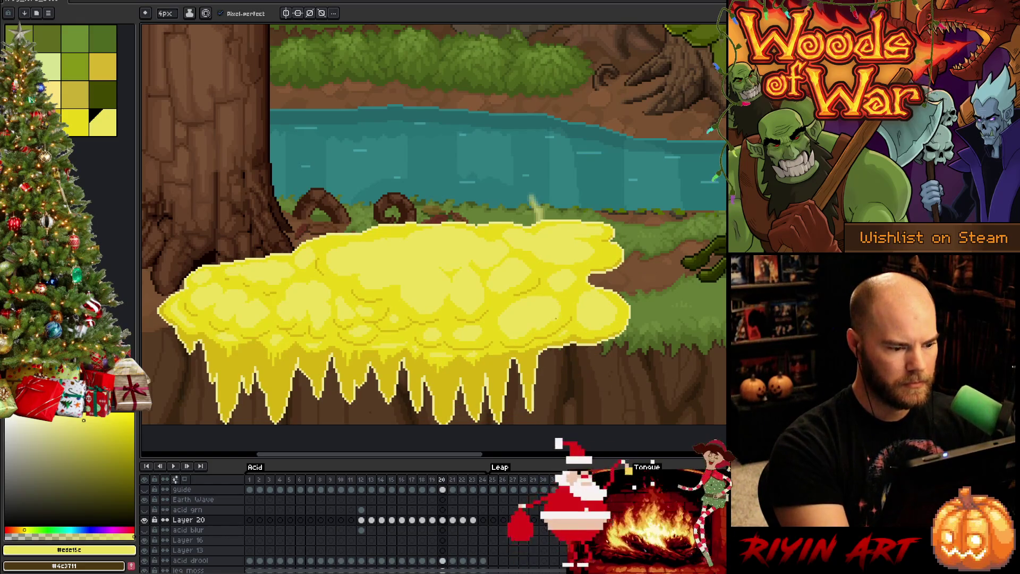
{"action": "key", "text": "period"}
{"action": "left_click", "coordinate": [166, 13]}
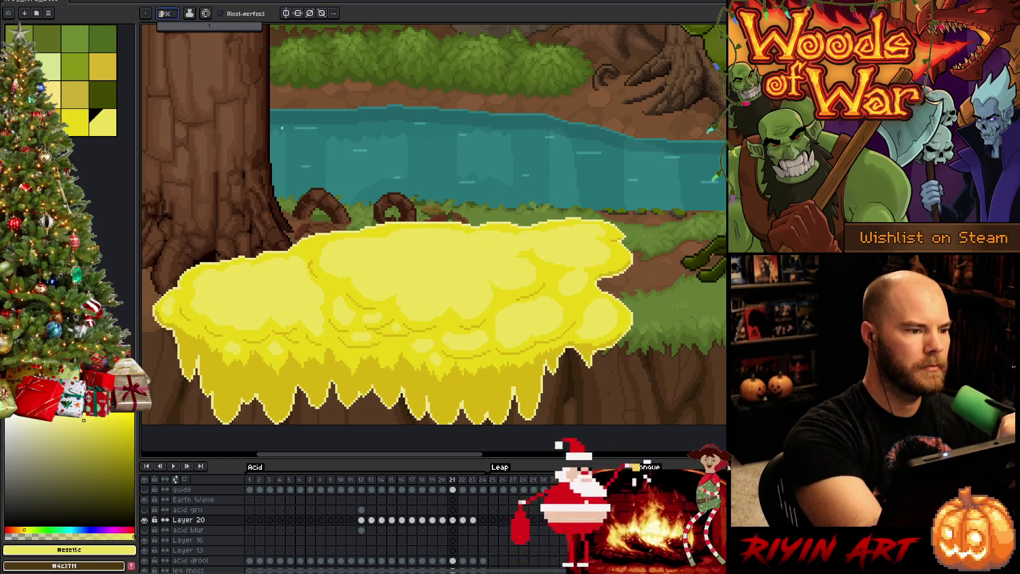
{"action": "key", "text": "ctrl+s"}
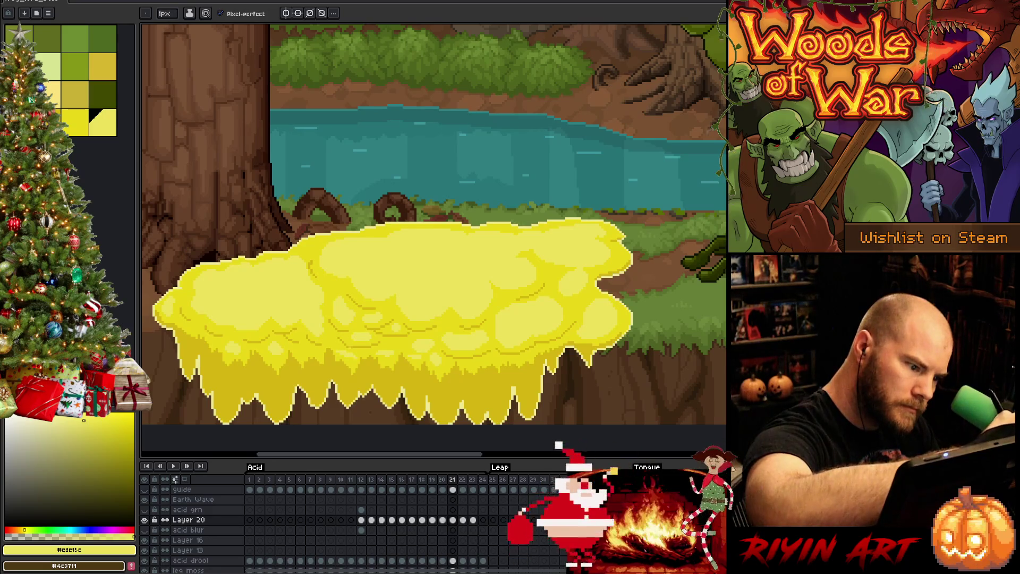
{"action": "left_click", "coordinate": [372, 344], "text": "alt"}
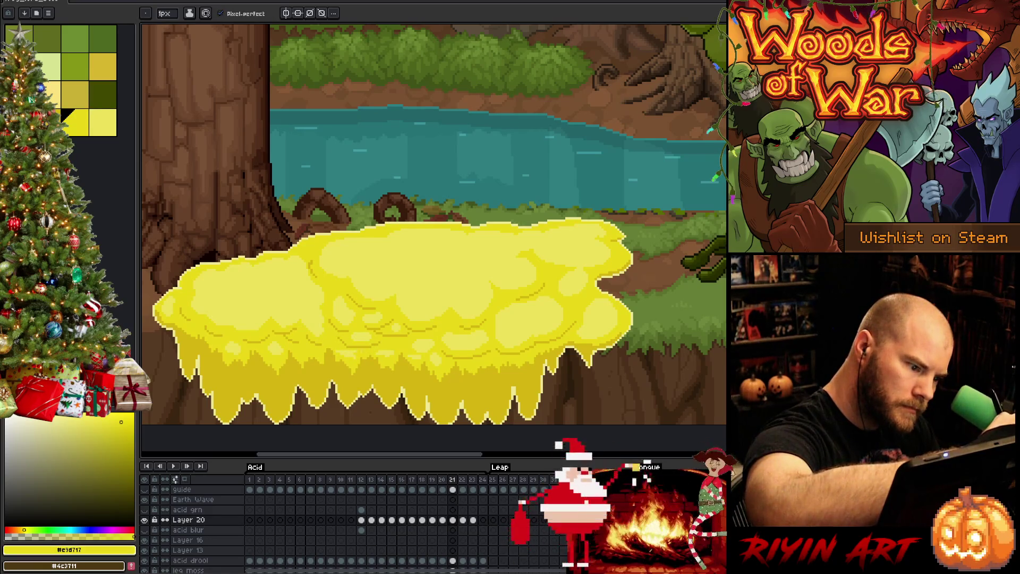
{"action": "key", "text": "bracketright"}
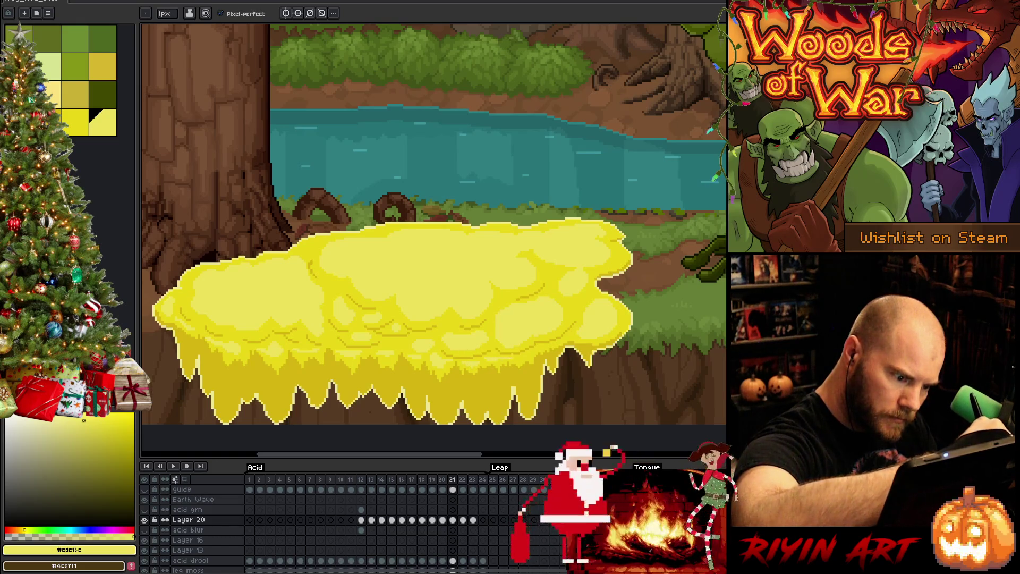
{"action": "key", "text": "comma"}
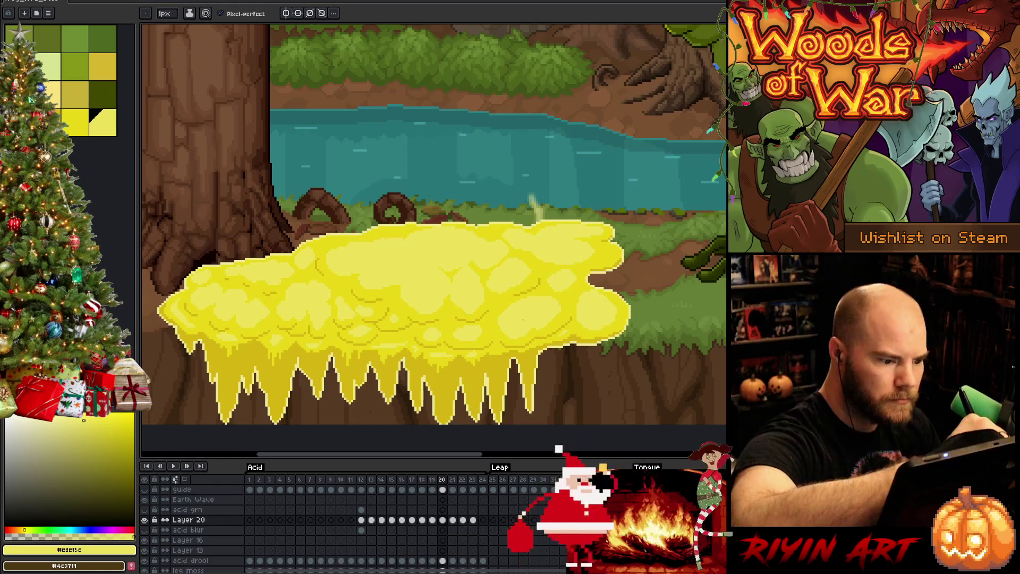
{"action": "key", "text": "period"}
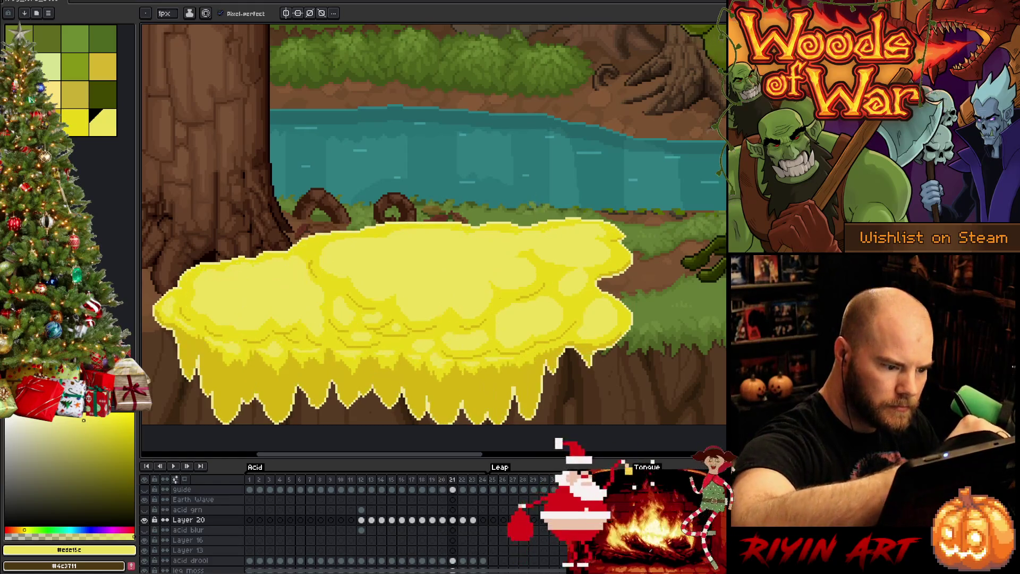
{"action": "key", "text": "comma"}
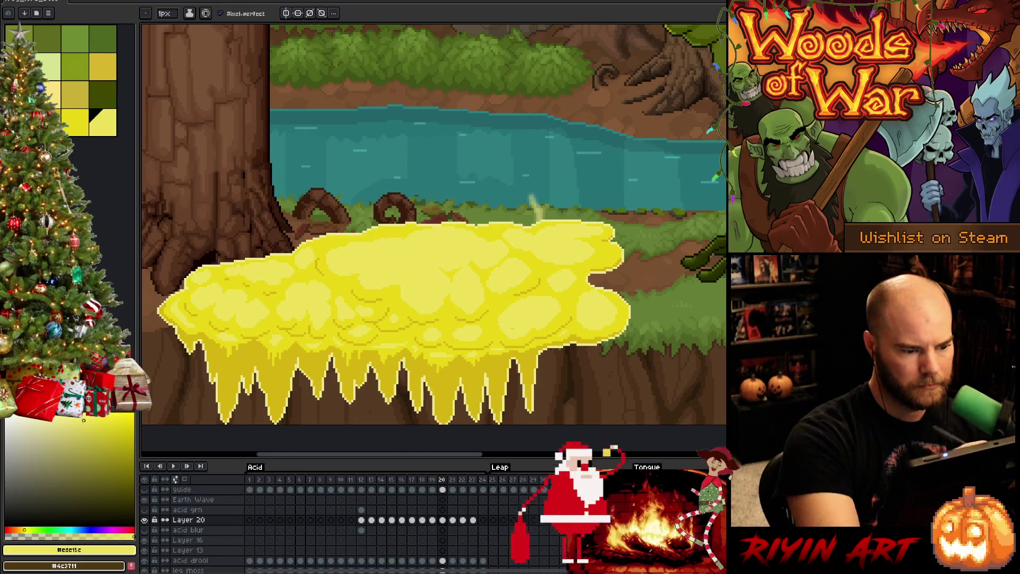
{"action": "key", "text": "period"}
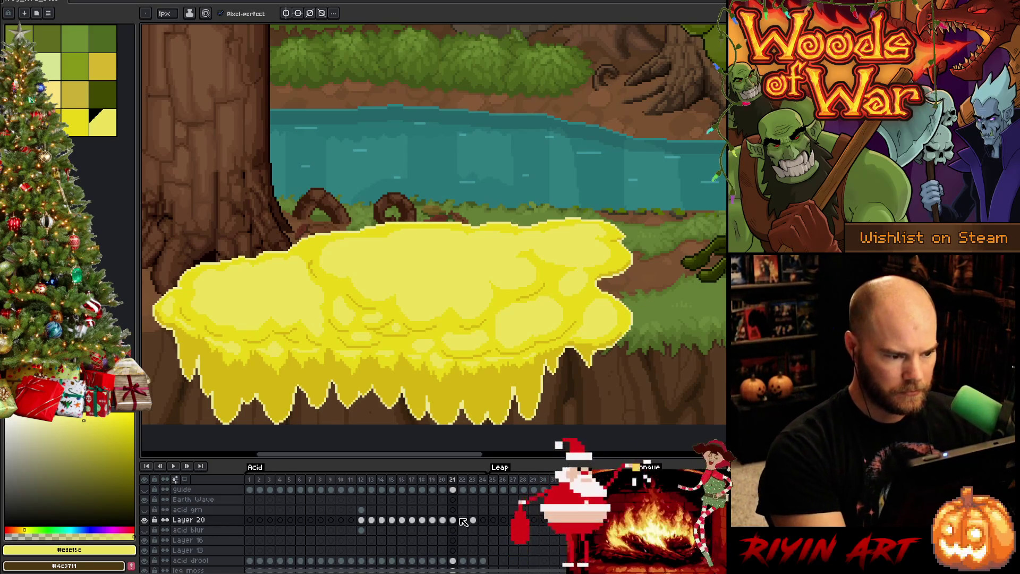
Flip between acid frames 20, 21 and 22 to compare them, settling on frame 21.
{"action": "key", "text": "Right"}
{"action": "key", "text": "Left"}
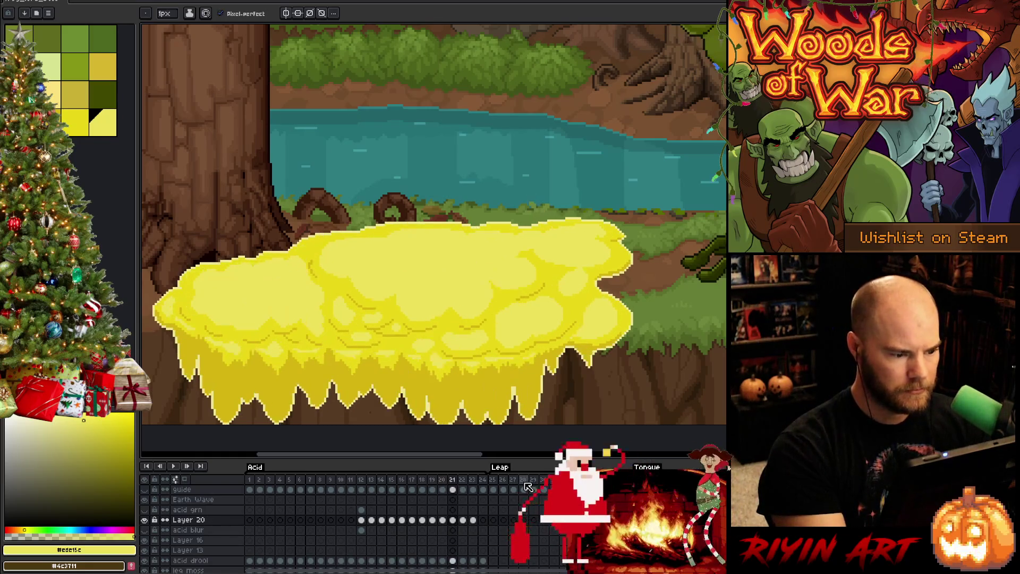
{"action": "key", "text": "Right"}
{"action": "key", "text": "Left"}
{"action": "key", "text": "Right"}
{"action": "key", "text": "Left"}
{"action": "key", "text": "Right"}
{"action": "key", "text": "Left"}
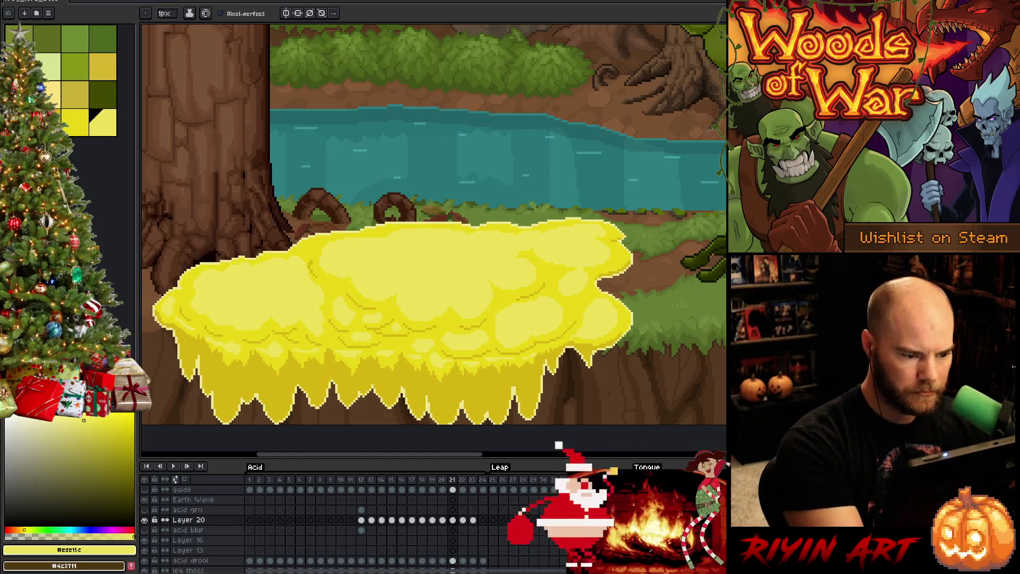
{"action": "key", "text": "Left"}
{"action": "key", "text": "Right"}
{"action": "key", "text": "Left"}
{"action": "key", "text": "Right"}
{"action": "key", "text": "Left"}
{"action": "key", "text": "Right"}
{"action": "key", "text": "Left"}
{"action": "key", "text": "Right"}
{"action": "key", "text": "Left"}
{"action": "key", "text": "Right"}
{"action": "key", "text": "Left"}
{"action": "key", "text": "Right"}
{"action": "key", "text": "Right"}
{"action": "key", "text": "Left"}
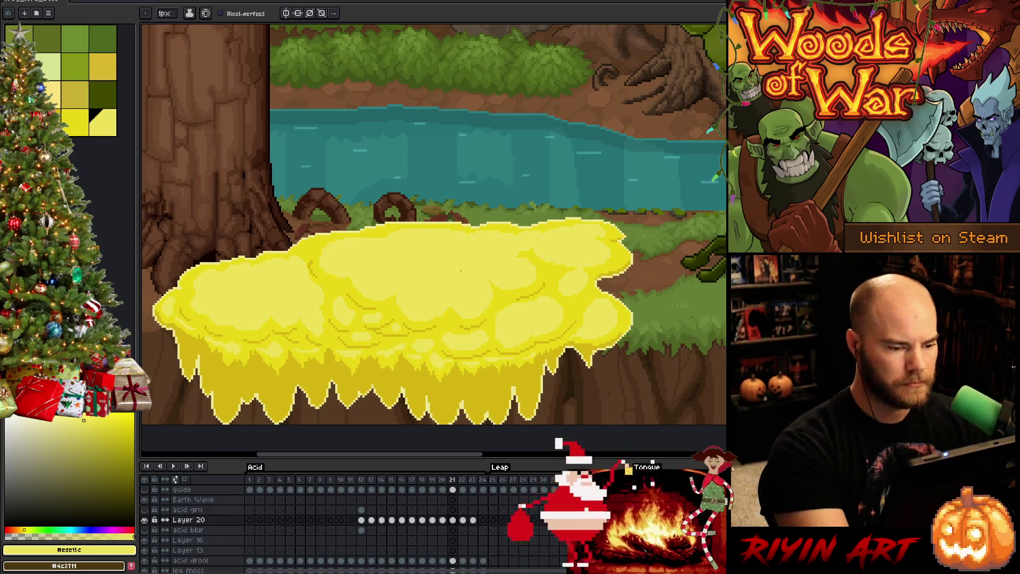
Select a region of the acid blob by colour with the Magic Wand, then move to frame 22.
{"action": "key", "text": "w"}
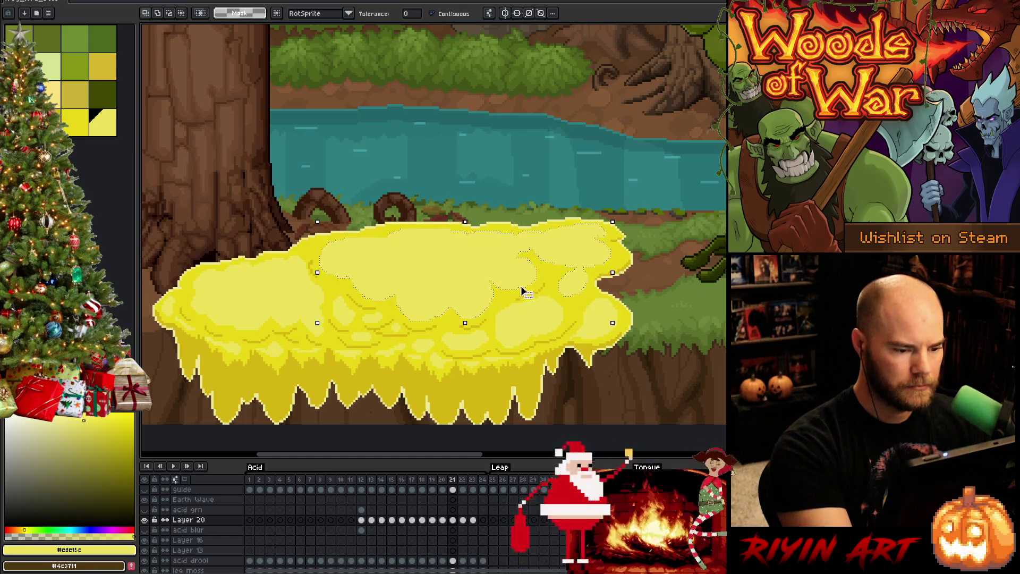
{"action": "left_click", "coordinate": [526, 294]}
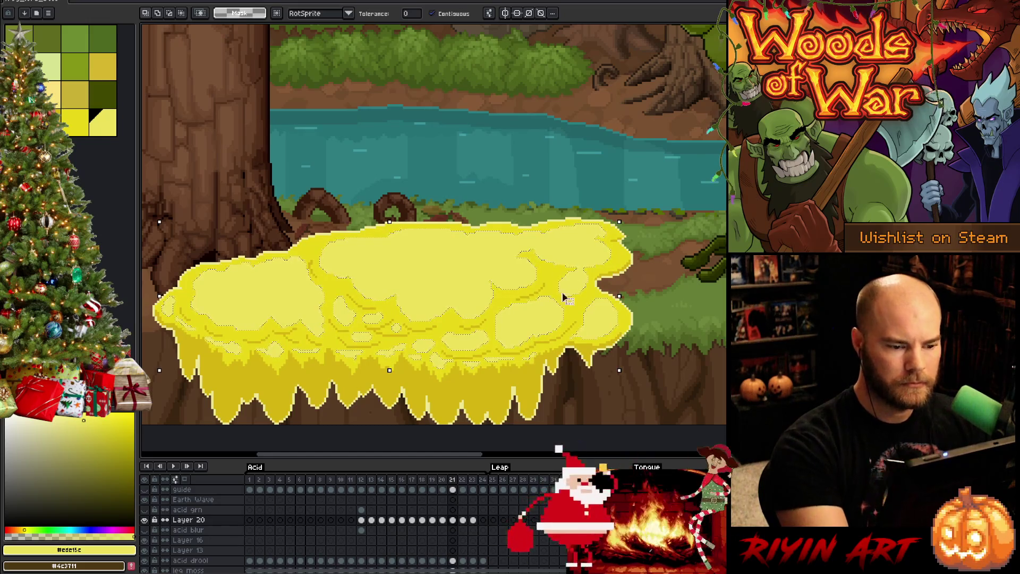
{"action": "key", "text": "Right"}
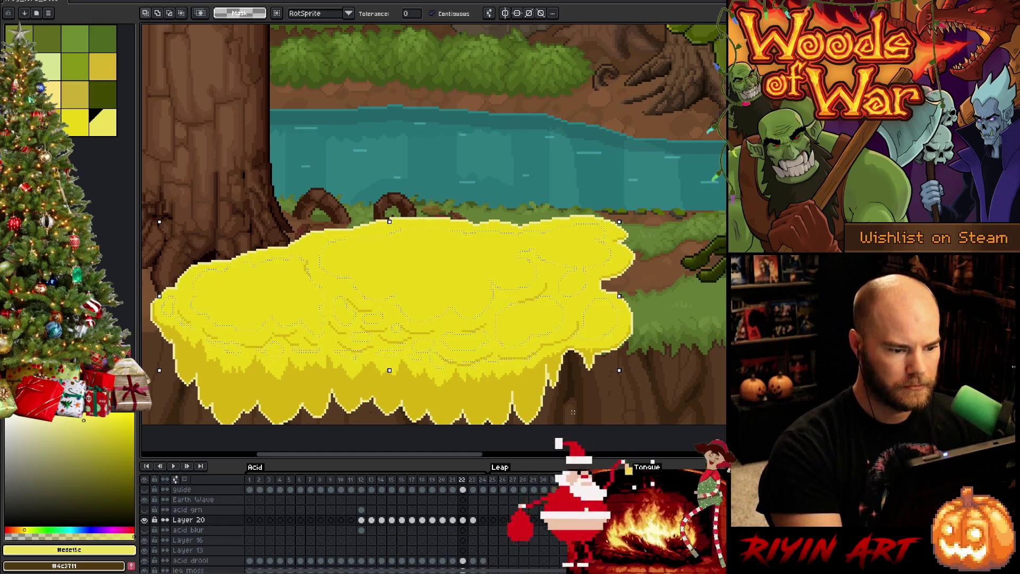
Fill four upper, right and left acid patches on frame 22 with light yellow.
{"action": "key", "text": "g"}
{"action": "left_click", "coordinate": [445, 285]}
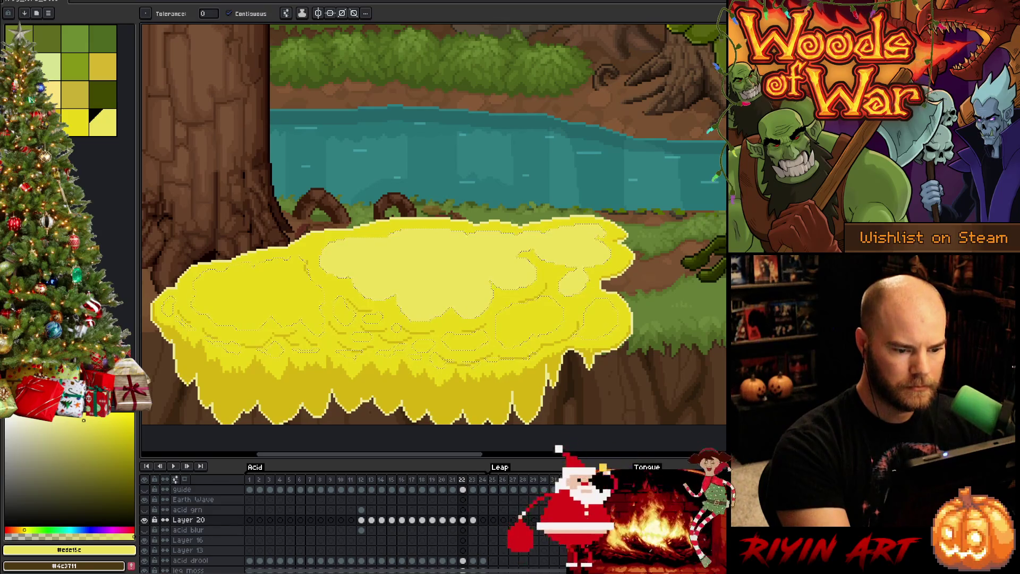
{"action": "left_click", "coordinate": [529, 321]}
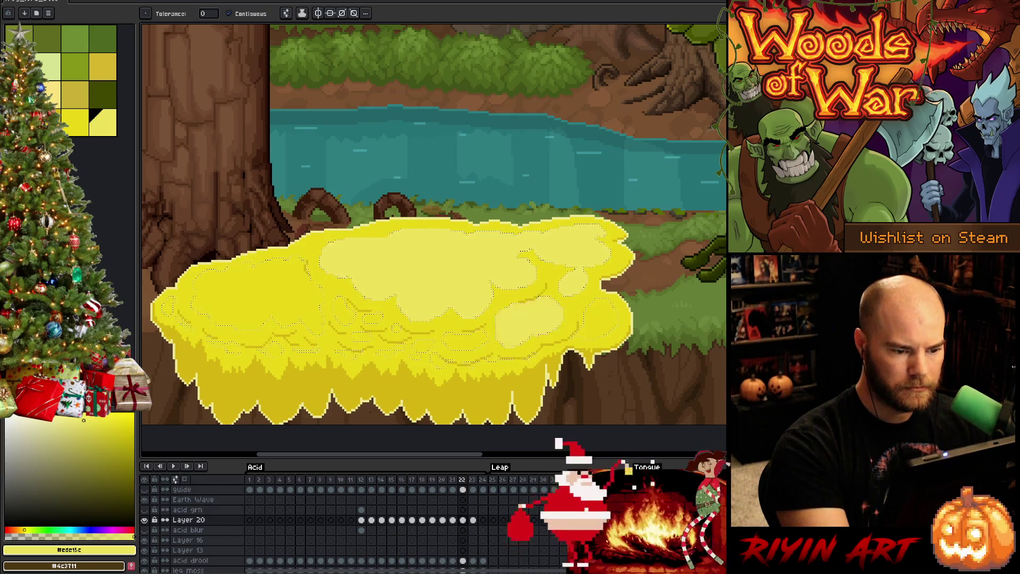
{"action": "left_click", "coordinate": [596, 318]}
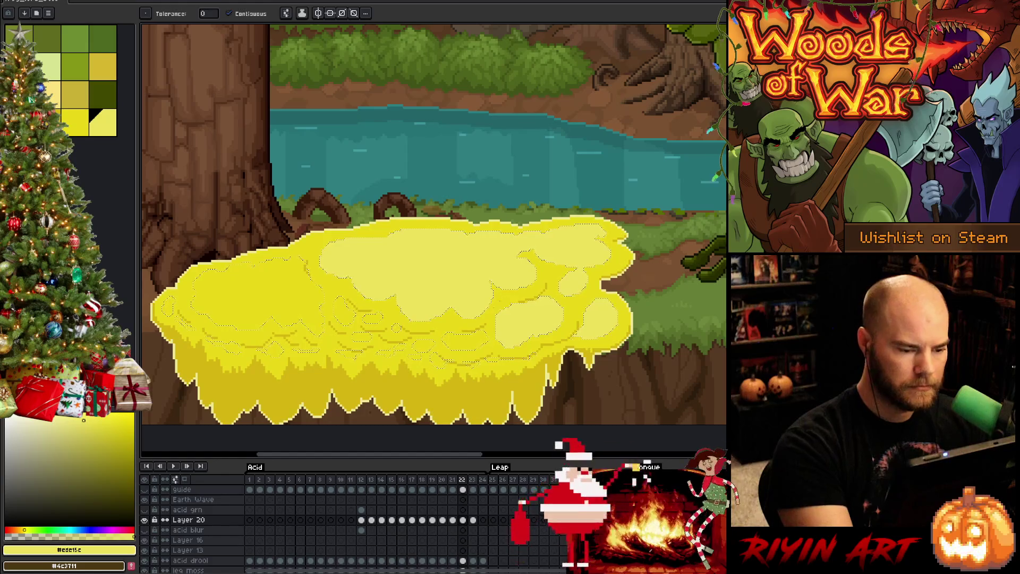
{"action": "left_click", "coordinate": [250, 298]}
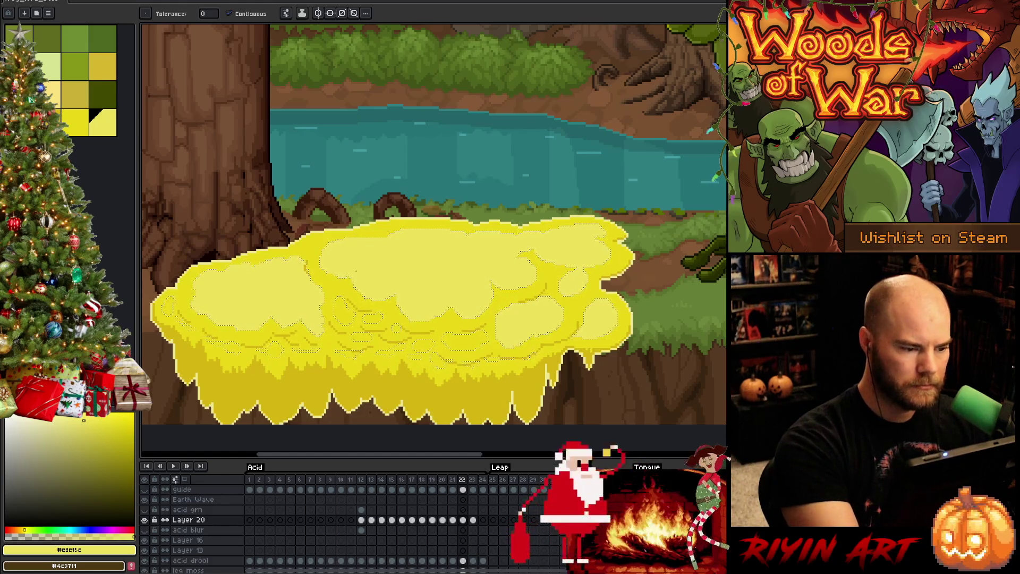
{"action": "key", "text": "v"}
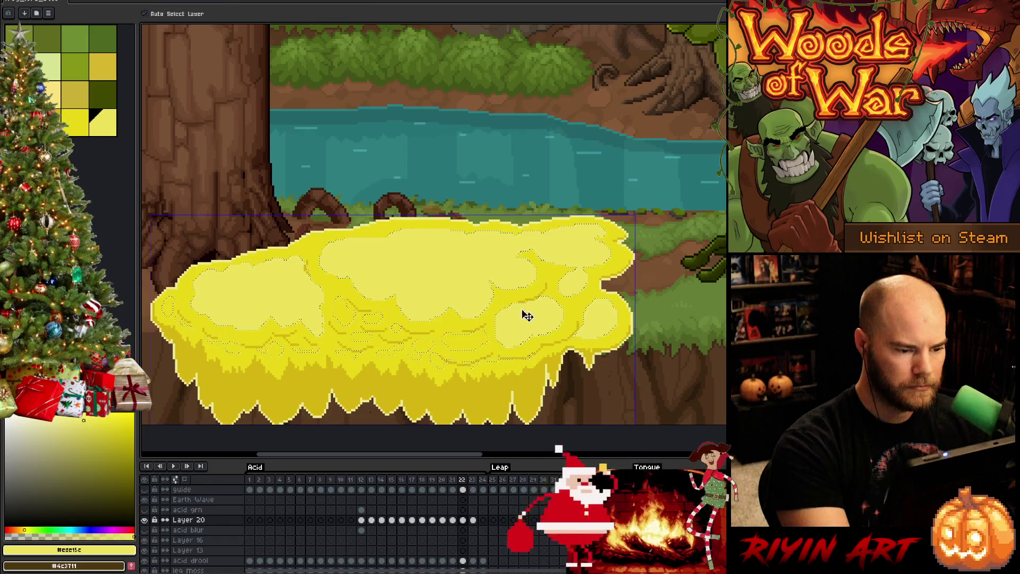
{"action": "key", "text": "g"}
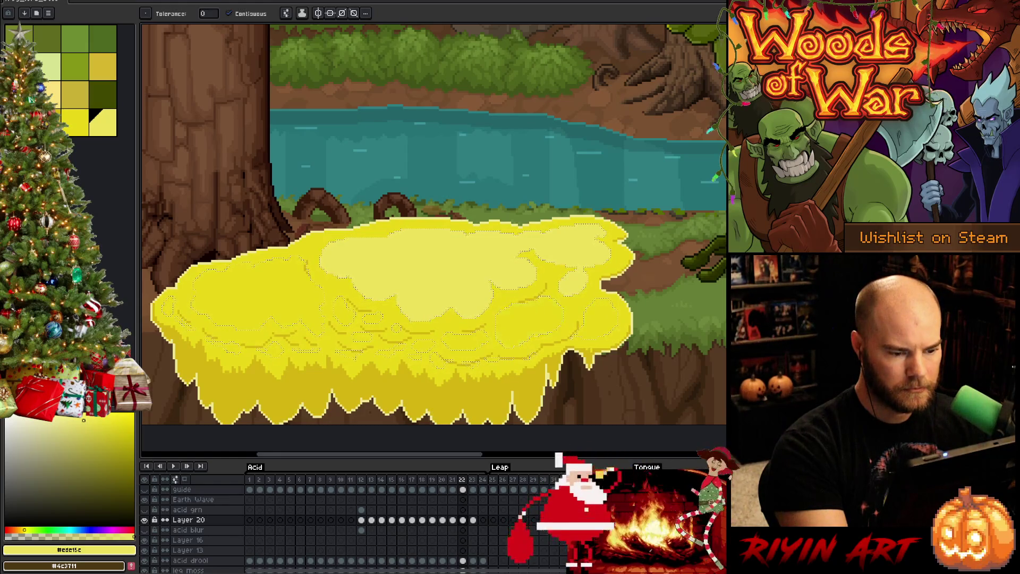
{"action": "key", "text": "b"}
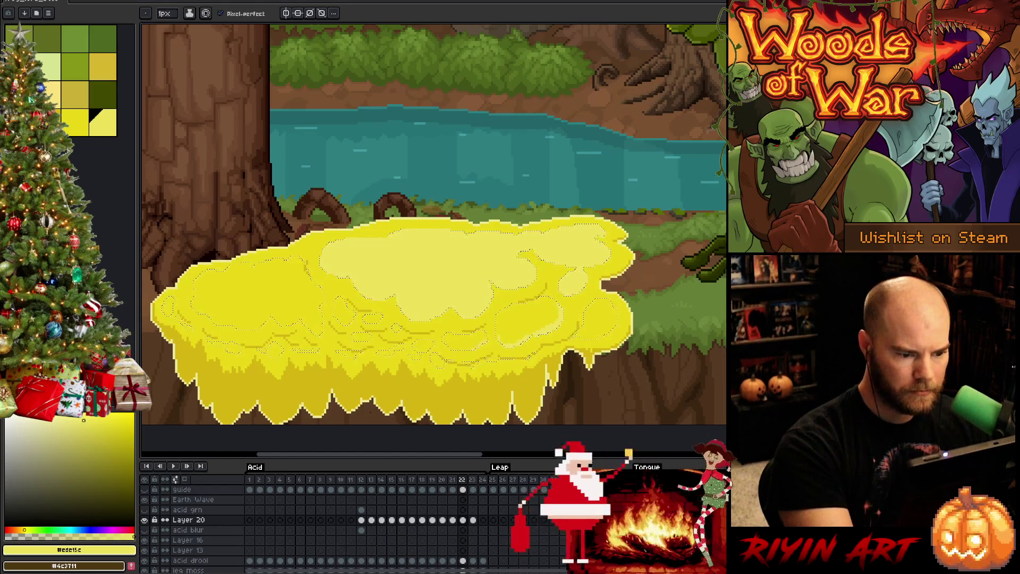
Set the pencil to 4px and paint light yellow highlights on the right side of frame 22's acid.
{"action": "left_click", "coordinate": [165, 13]}
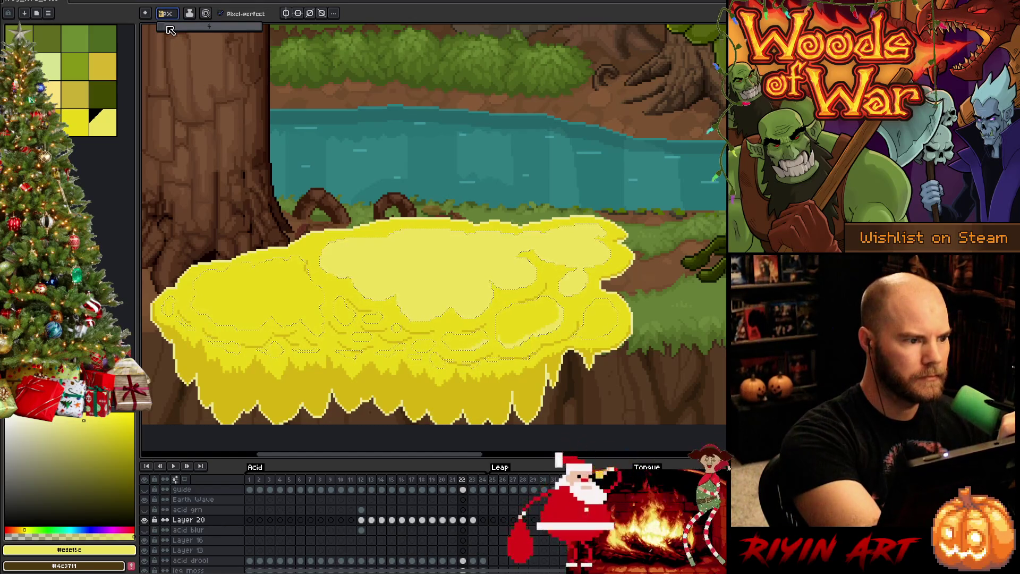
{"action": "type", "text": "4"}
{"action": "key", "text": "Return"}
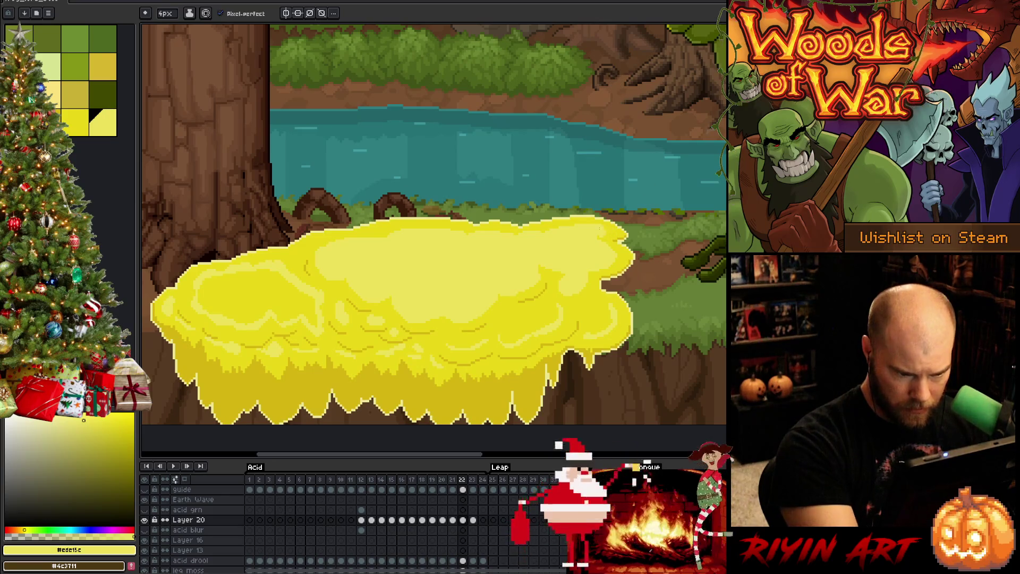
{"action": "mouse_move", "coordinate": [595, 301]}
{"action": "left_mouse_down"}
{"action": "mouse_move", "coordinate": [584, 308]}
{"action": "mouse_move", "coordinate": [587, 335]}
{"action": "mouse_move", "coordinate": [605, 314]}
{"action": "mouse_move", "coordinate": [611, 332]}
{"action": "mouse_move", "coordinate": [615, 308]}
{"action": "left_mouse_up"}
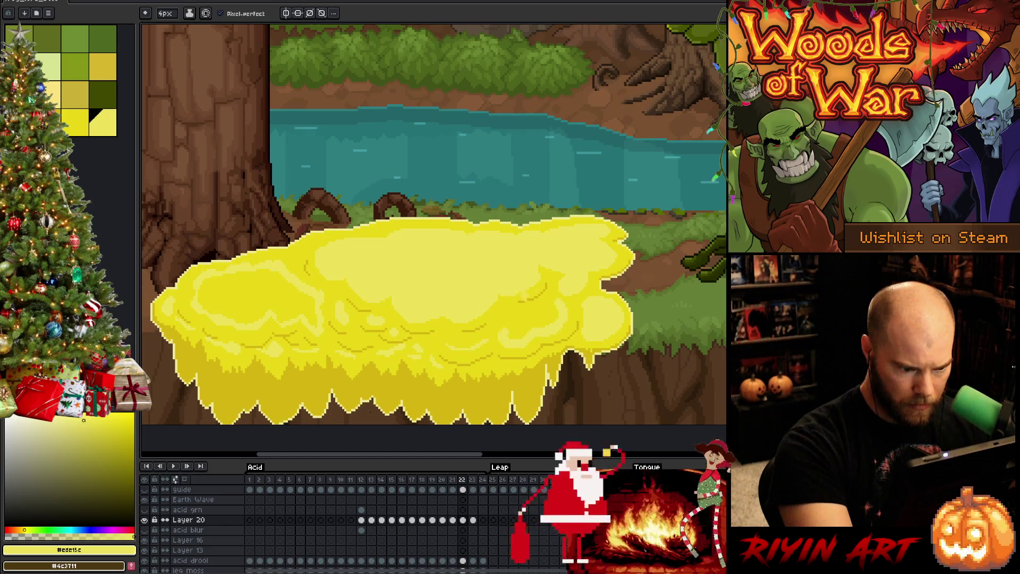
{"action": "left_click_drag", "start_coordinate": [546, 301], "coordinate": [505, 328]}
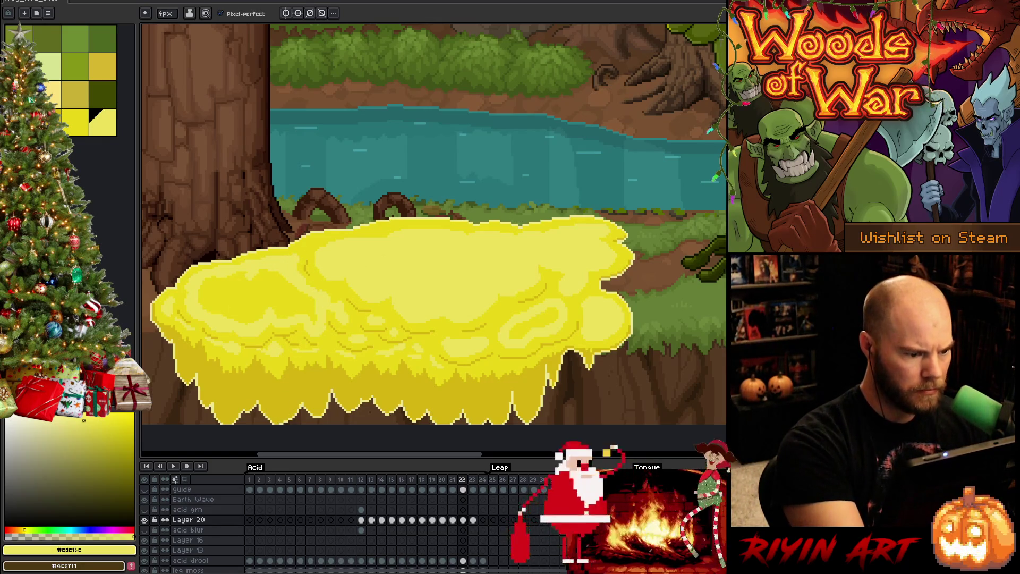
Compare acid frames 21 and 22 by flipping between them.
{"action": "key", "text": "g"}
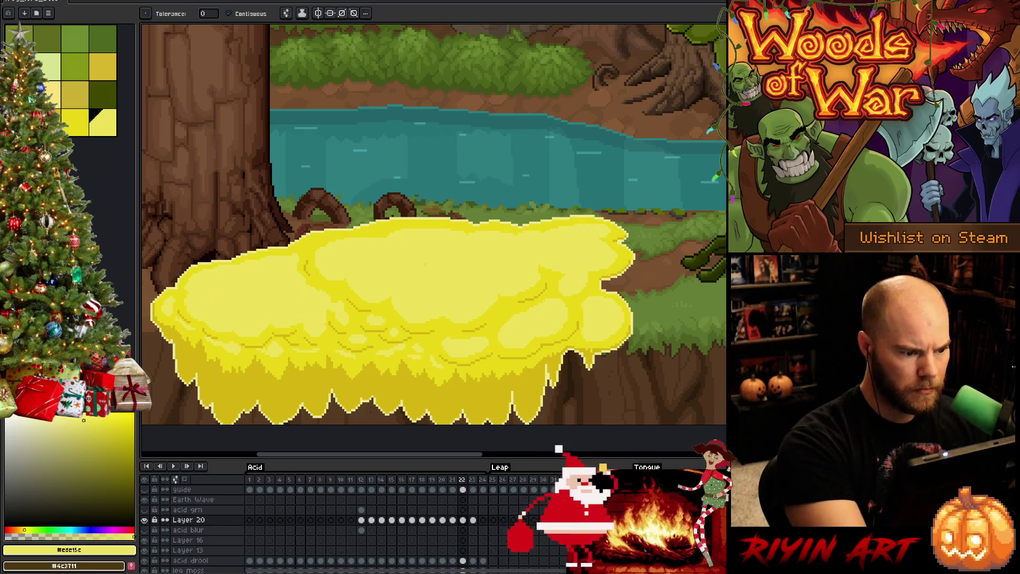
{"action": "key", "text": "m"}
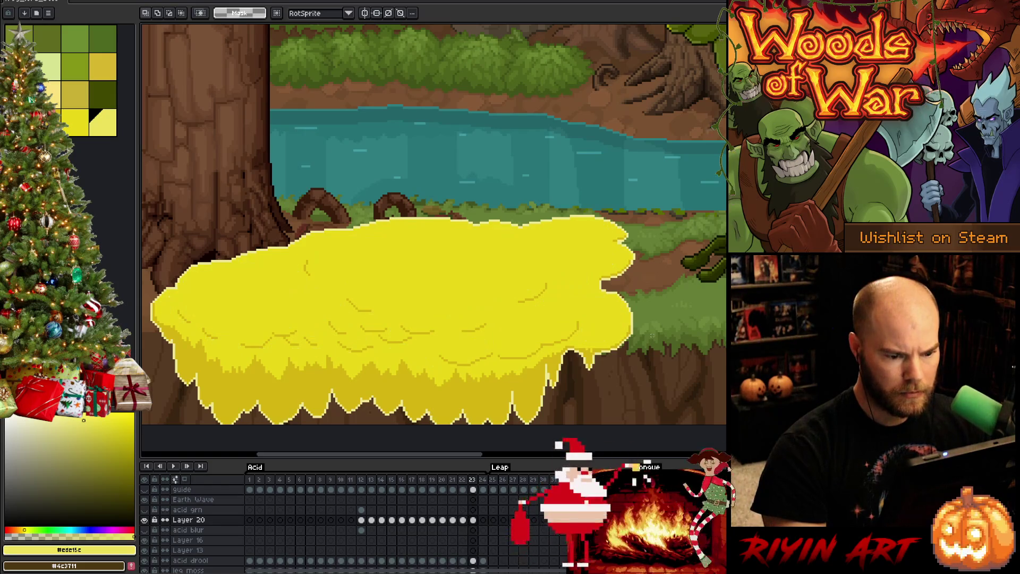
{"action": "key", "text": "Left"}
{"action": "key", "text": "Right"}
{"action": "key", "text": "Left"}
{"action": "key", "text": "Right"}
{"action": "key", "text": "Left"}
{"action": "key", "text": "Right"}
{"action": "key", "text": "Left"}
{"action": "key", "text": "Right"}
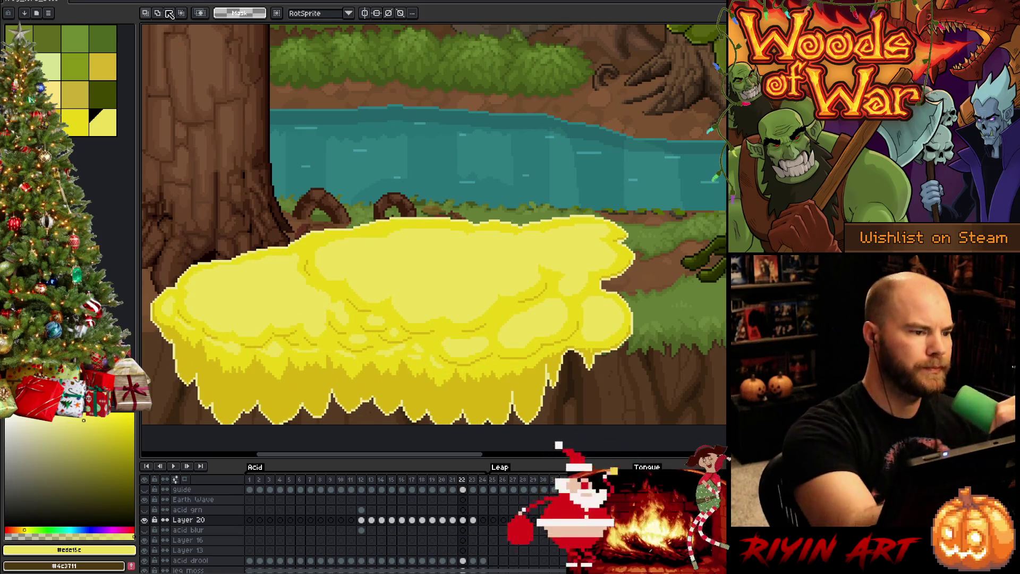
Sample the darker acid yellow from the canvas and recheck frames 21 and 22, ending on frame 22.
{"action": "key", "text": "b"}
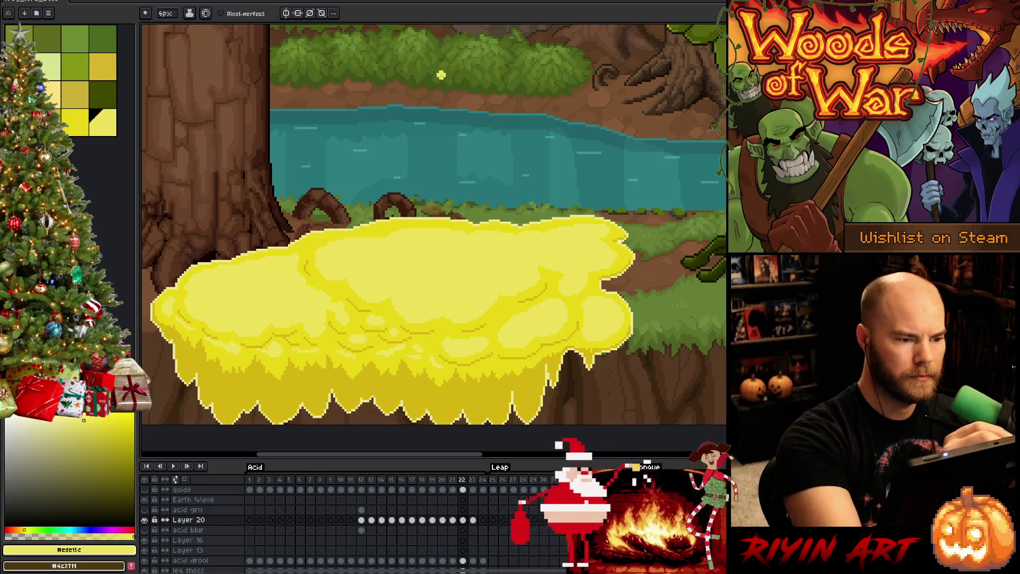
{"action": "left_click", "coordinate": [365, 298], "text": "alt"}
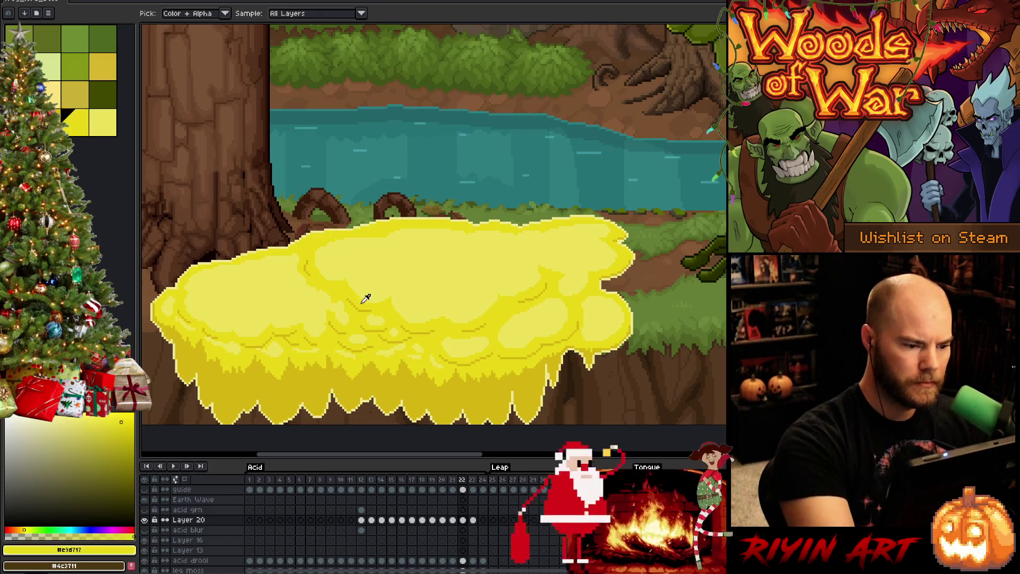
{"action": "key", "text": "w"}
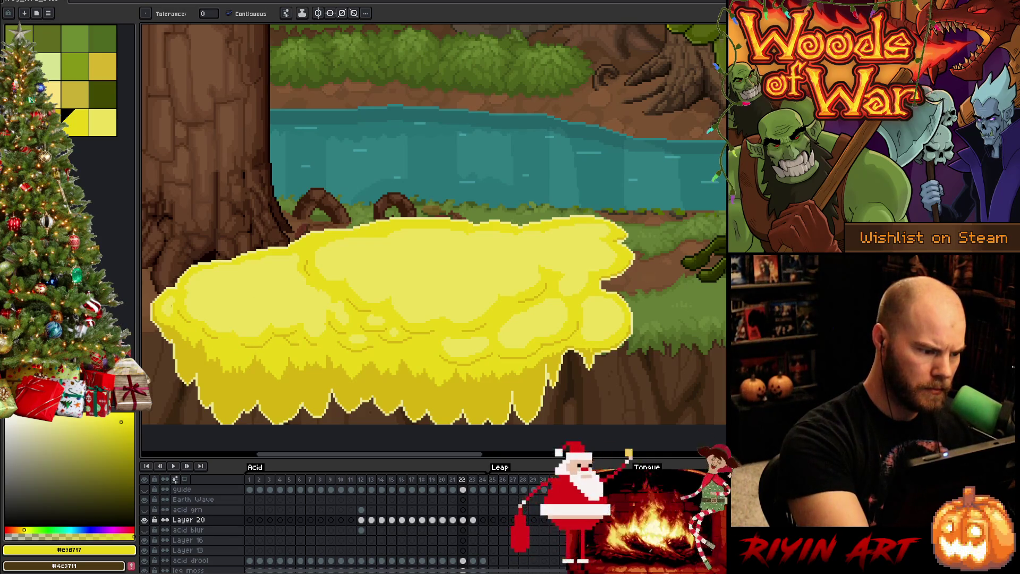
{"action": "key", "text": "comma"}
{"action": "key", "text": "period"}
{"action": "key", "text": "comma"}
{"action": "key", "text": "period"}
{"action": "key", "text": "comma"}
{"action": "key", "text": "period"}
{"action": "key", "text": "comma"}
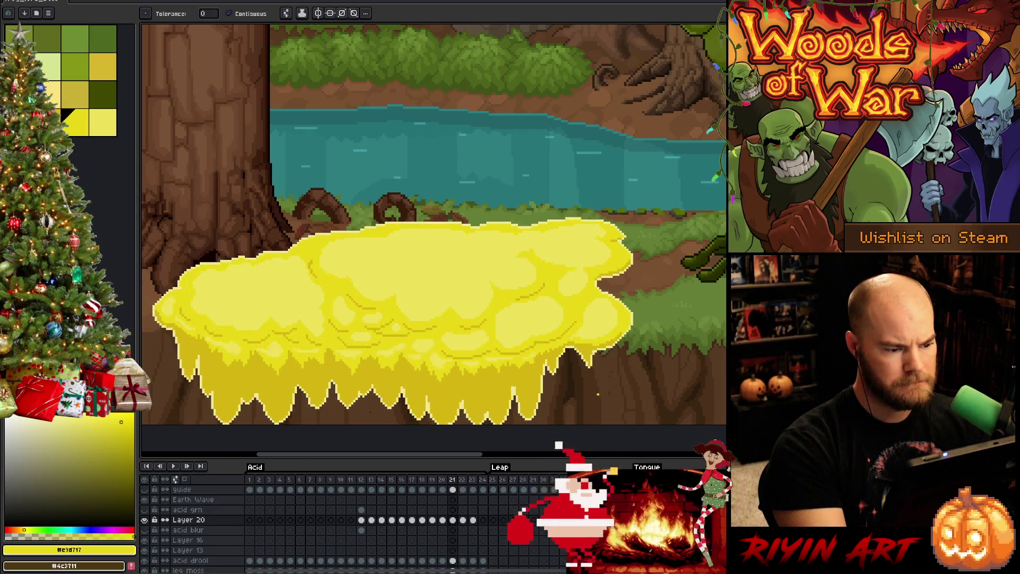
{"action": "key", "text": "period"}
Pick the lighter yellow and shrink the pencil to 1px.
{"action": "key", "text": "b"}
{"action": "left_click", "coordinate": [346, 300], "text": "alt"}
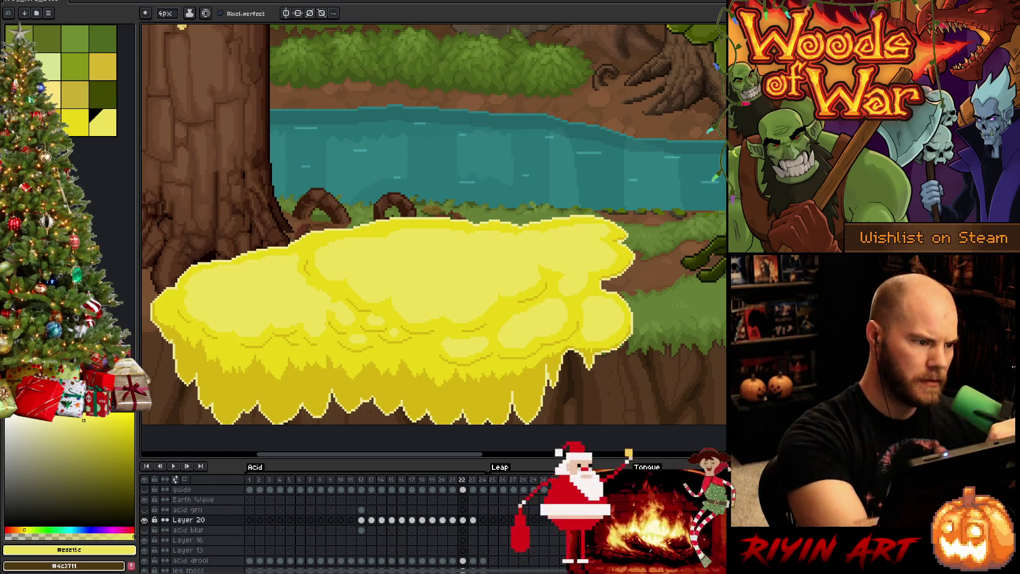
{"action": "key", "text": "minus"}
{"action": "key", "text": "minus"}
{"action": "key", "text": "minus"}
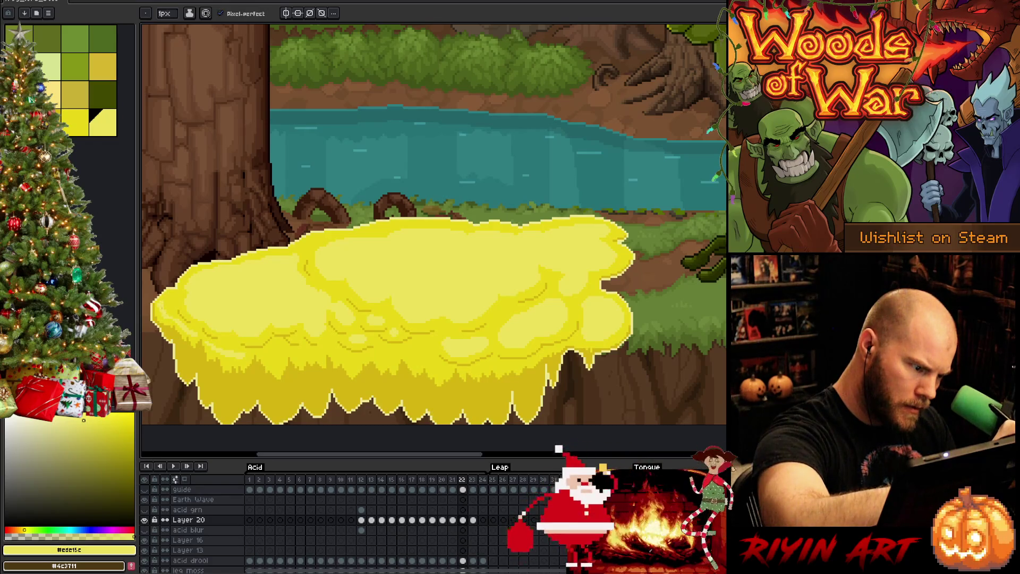
{"action": "scroll", "coordinate": [421, 283], "scroll_direction": "down", "scroll_amount": 2}
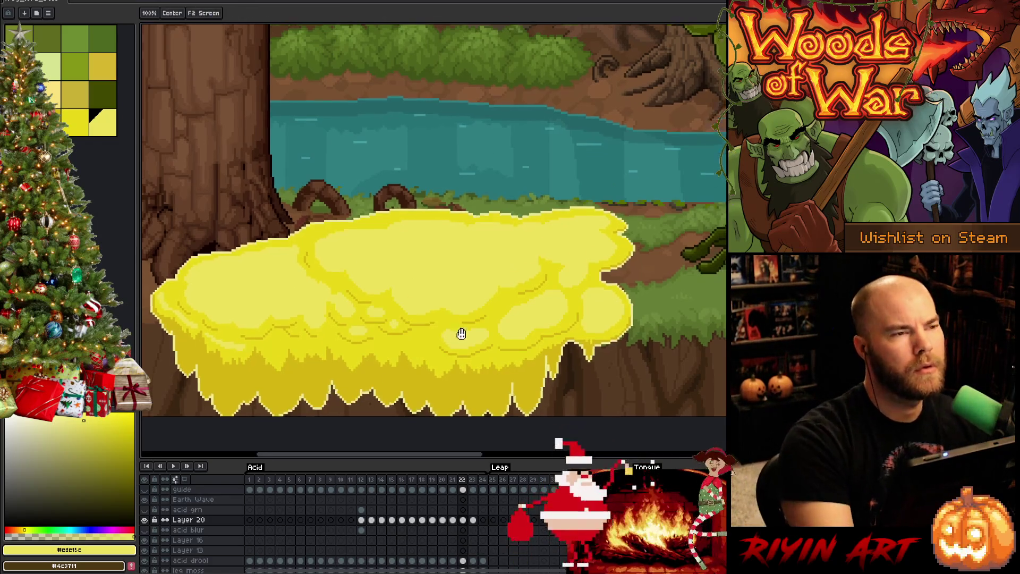
Pan the canvas left to frame frame 22's acid blob for detailing.
{"action": "scroll", "coordinate": [517, 308], "scroll_direction": "left", "scroll_amount": 2}
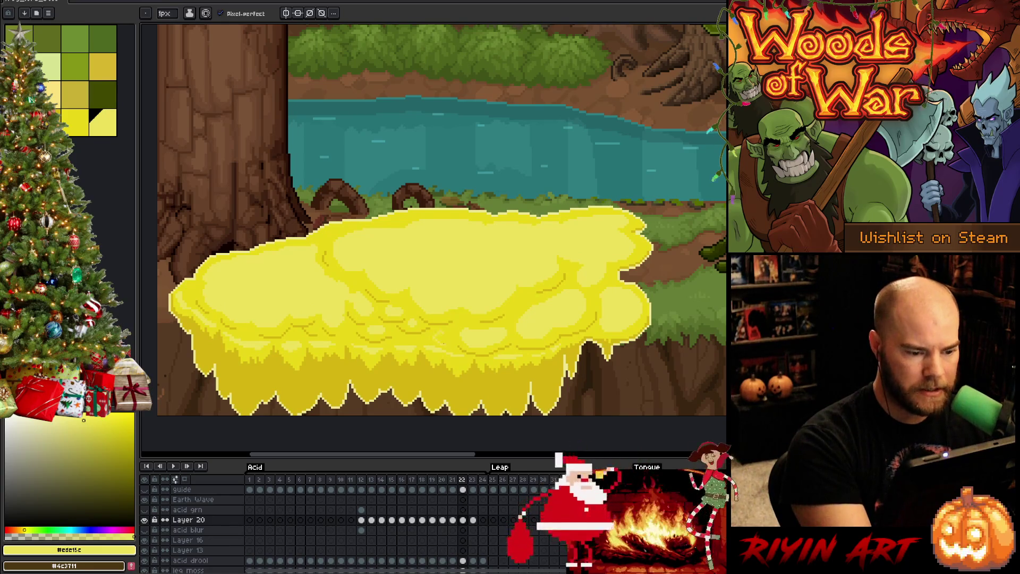
Touch up frame 22's acid, alternating between the darker and lighter yellows.
{"action": "key", "text": "g"}
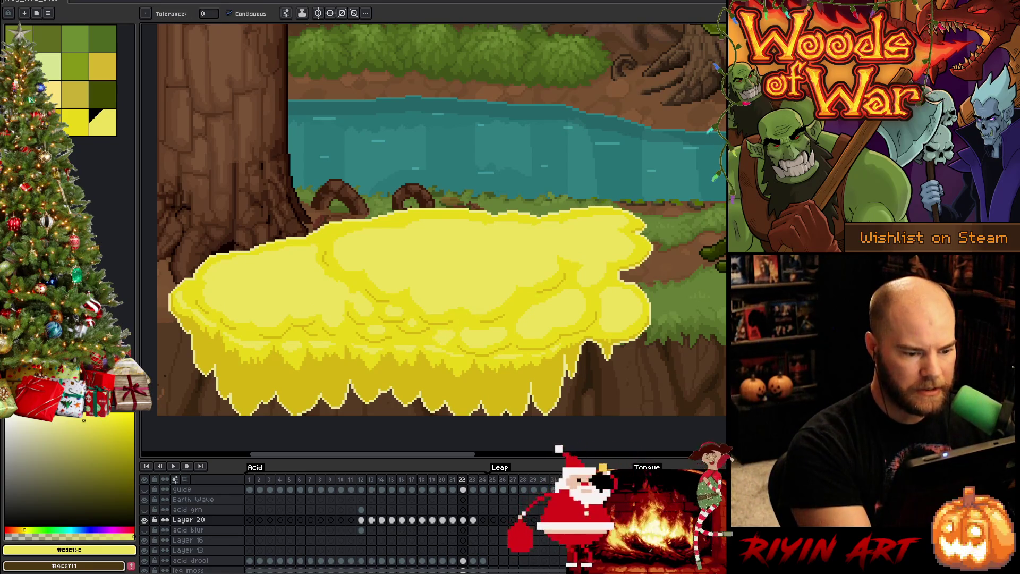
{"action": "key", "text": "b"}
{"action": "key", "text": "bracketleft"}
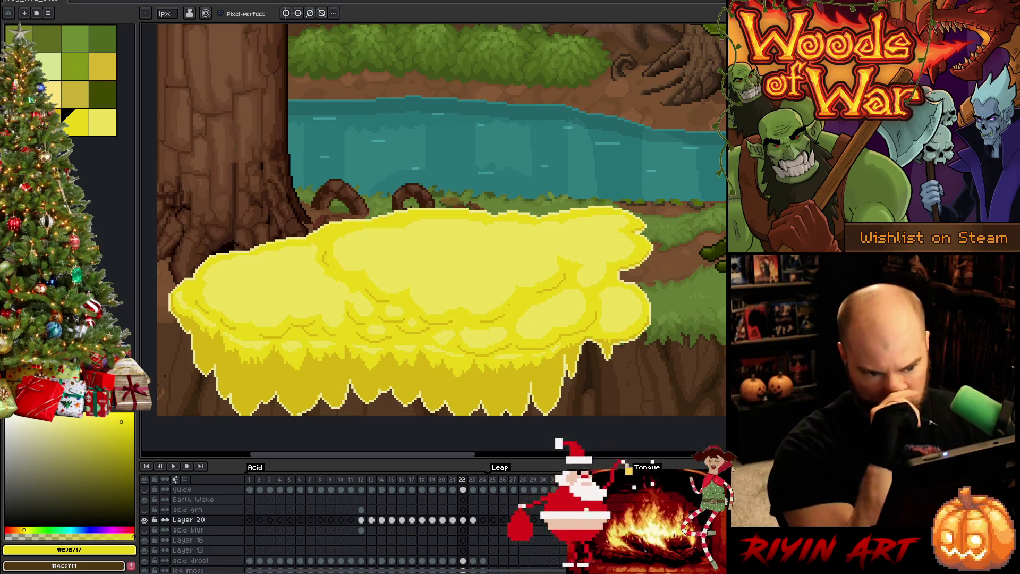
{"action": "key", "text": "bracketright"}
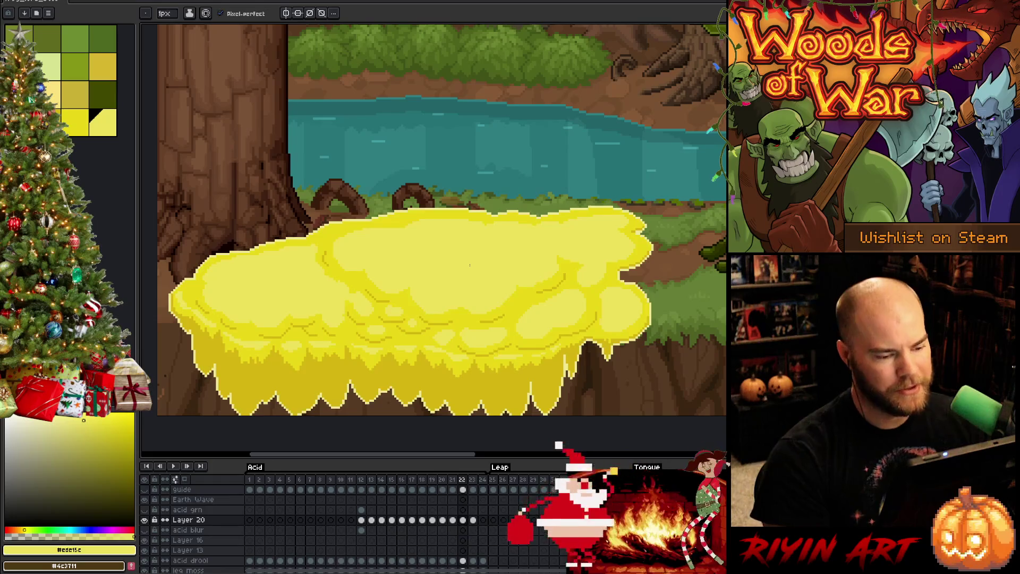
{"action": "left_click", "coordinate": [453, 345], "text": "alt"}
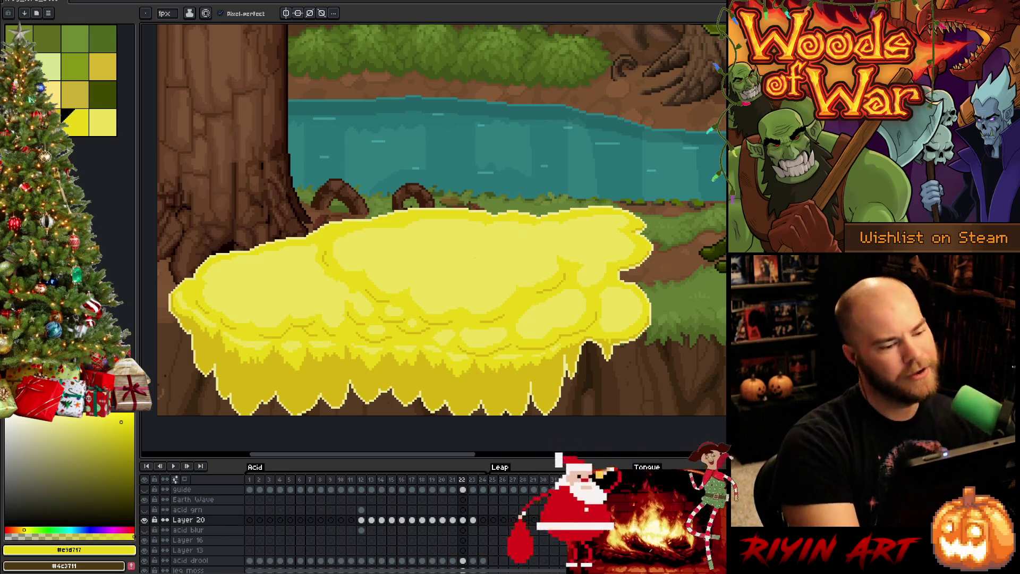
{"action": "left_click", "coordinate": [474, 269], "text": "alt"}
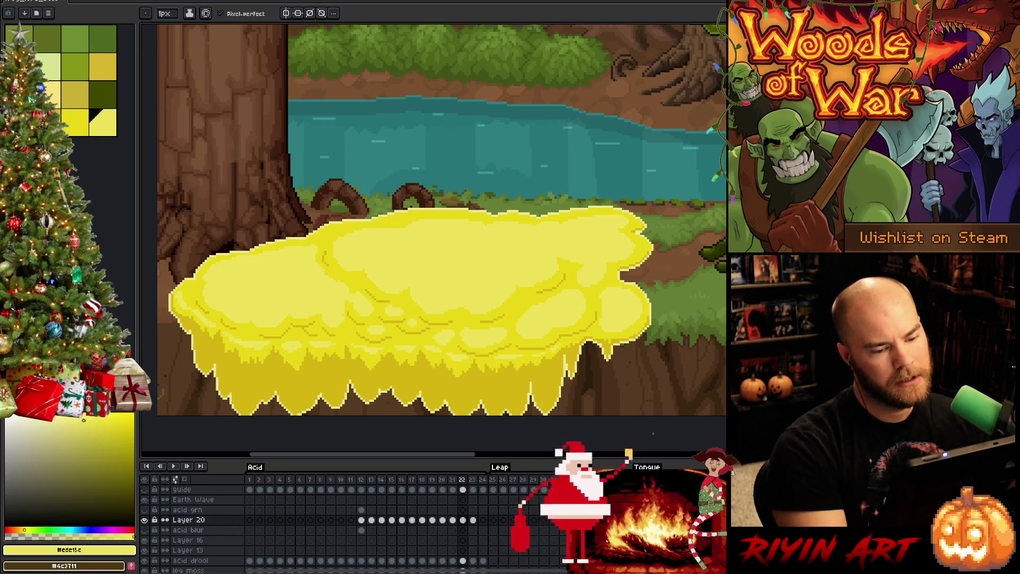
Compare with frame 21, touch up with a slightly greener yellow, then start animation playback.
{"action": "key", "text": "Left"}
{"action": "key", "text": "Right"}
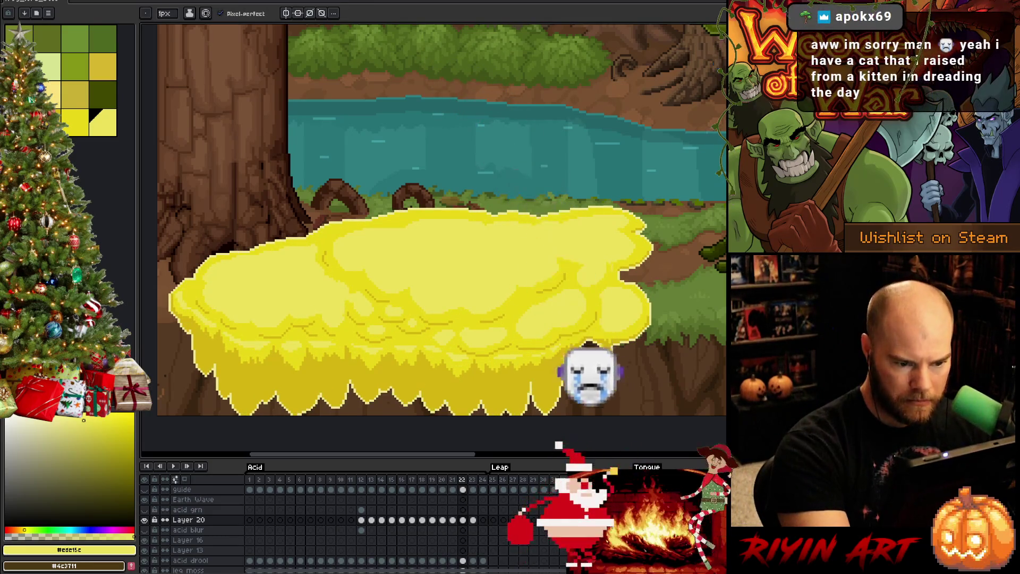
{"action": "key", "text": "g"}
{"action": "key", "text": "b"}
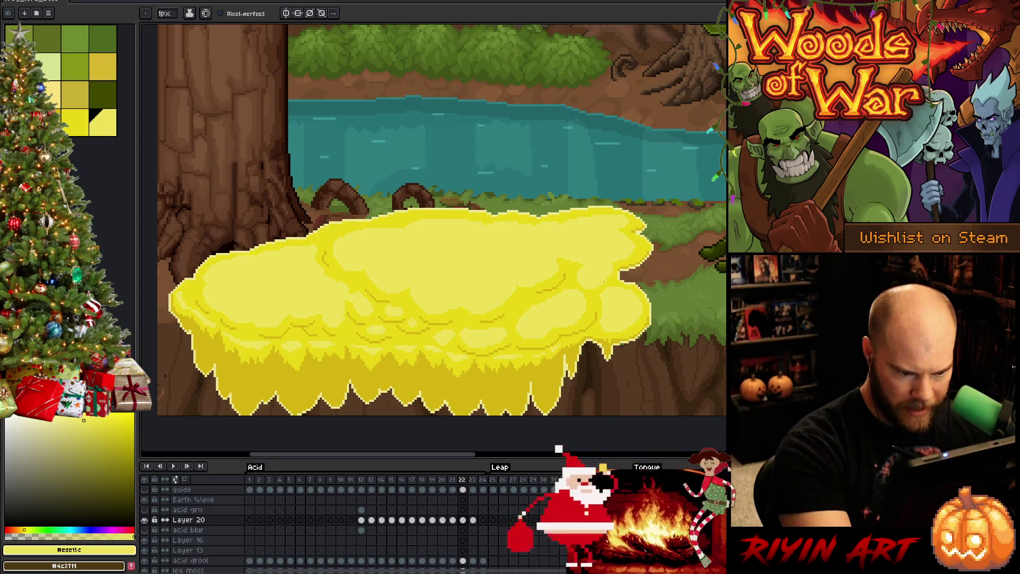
{"action": "left_click", "coordinate": [582, 271], "text": "alt"}
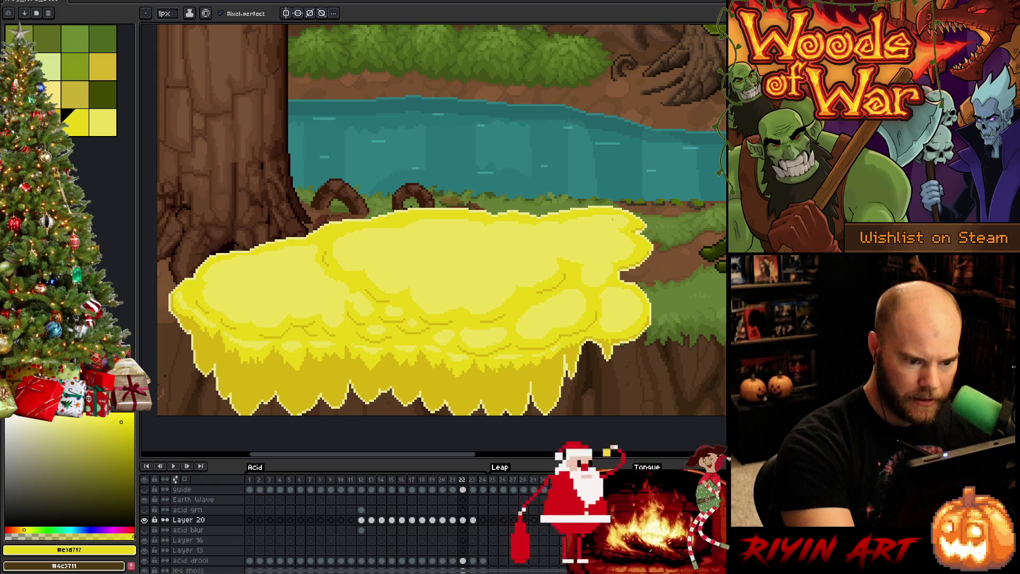
{"action": "key", "text": "alt"}
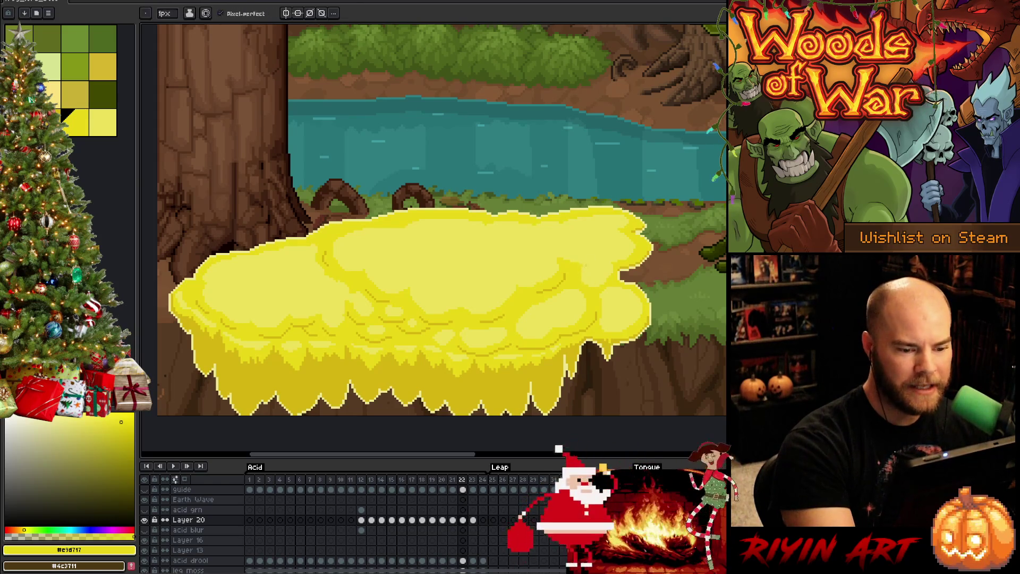
{"action": "key", "text": "alt"}
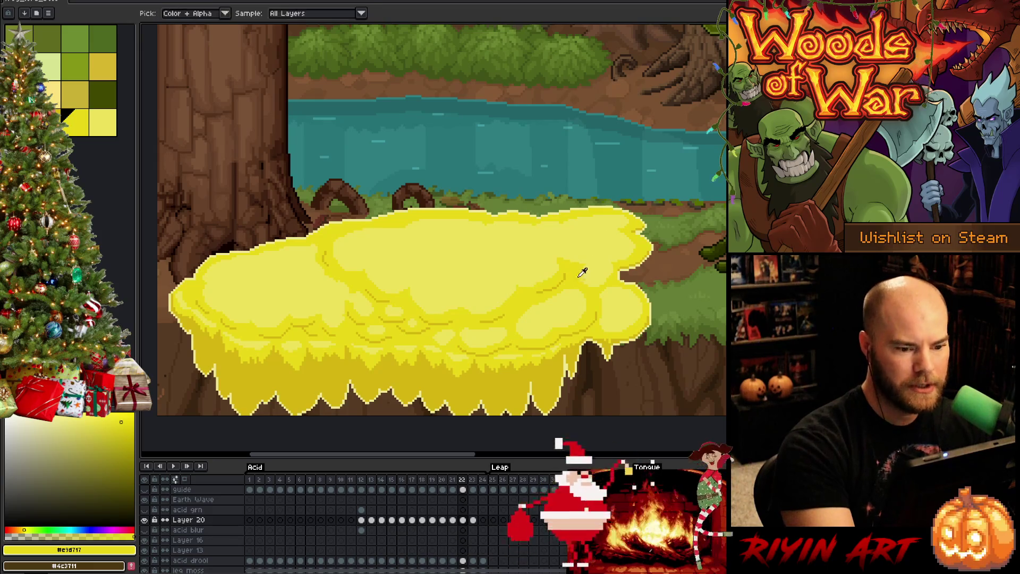
{"action": "key", "text": "alt"}
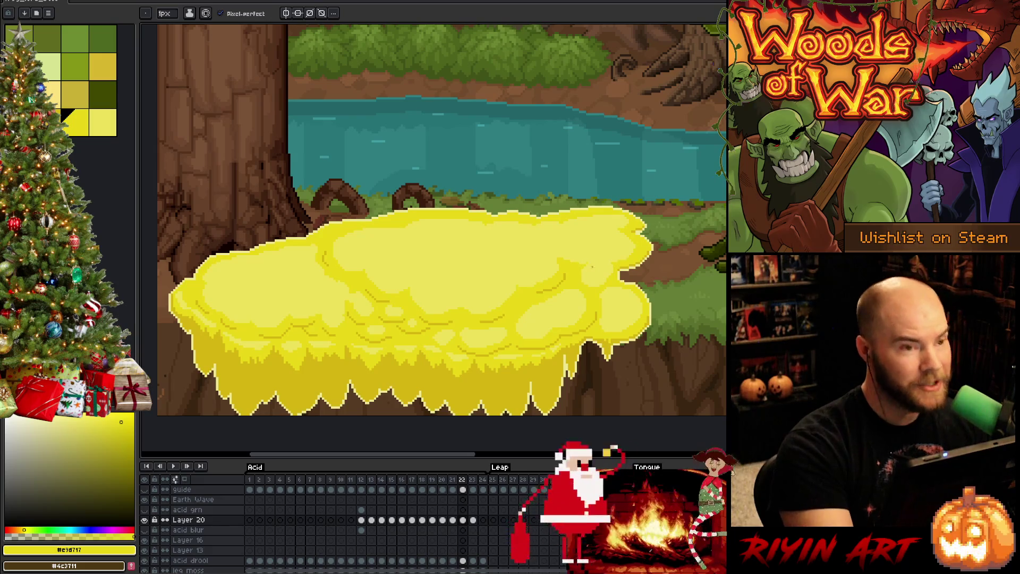
{"action": "key", "text": "Return"}
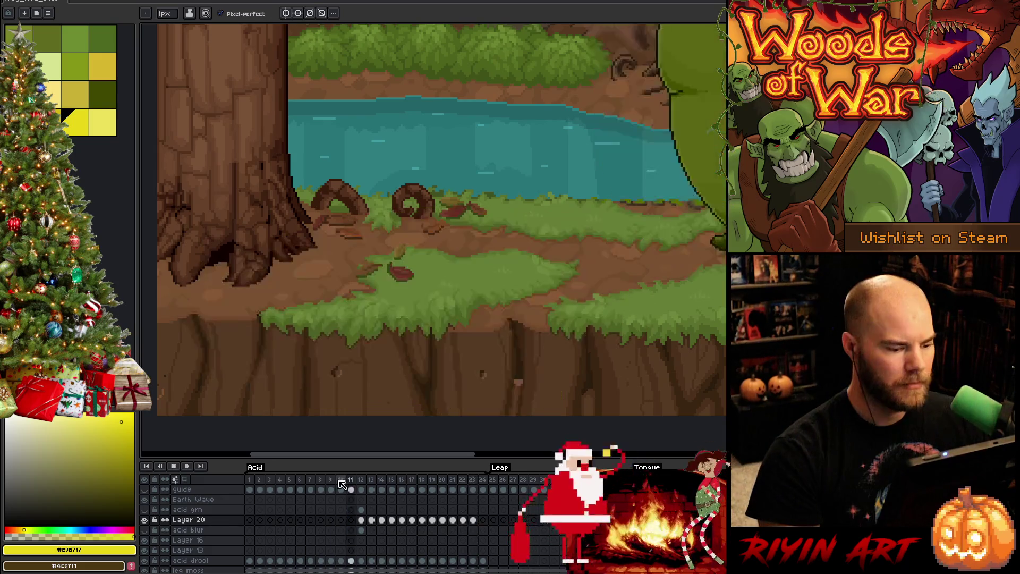
Save the file and restart playback to review the acid-spitting animation.
{"action": "scroll", "coordinate": [364, 391], "scroll_direction": "down", "scroll_amount": 2}
{"action": "key", "text": "Return"}
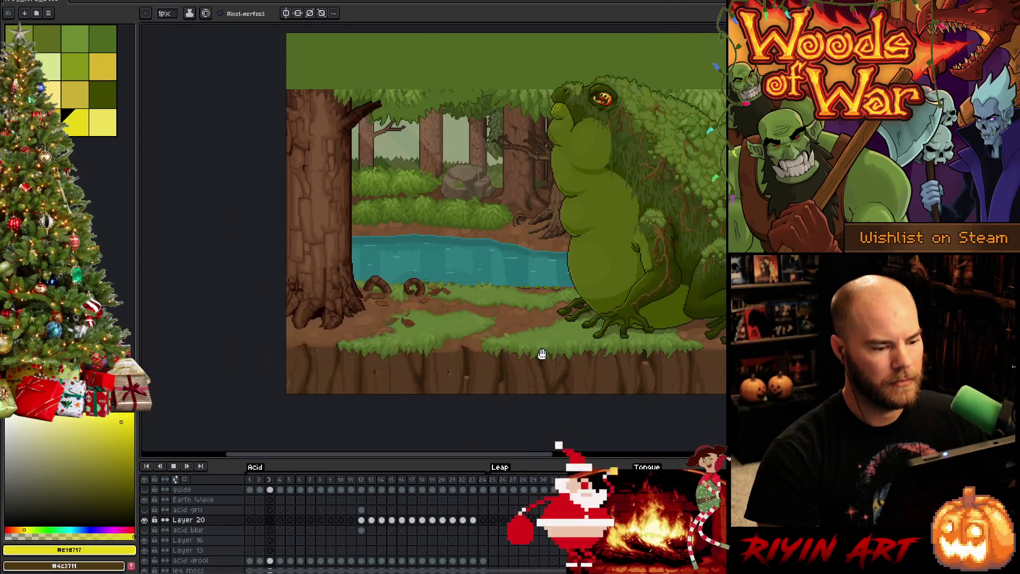
{"action": "key", "text": "v"}
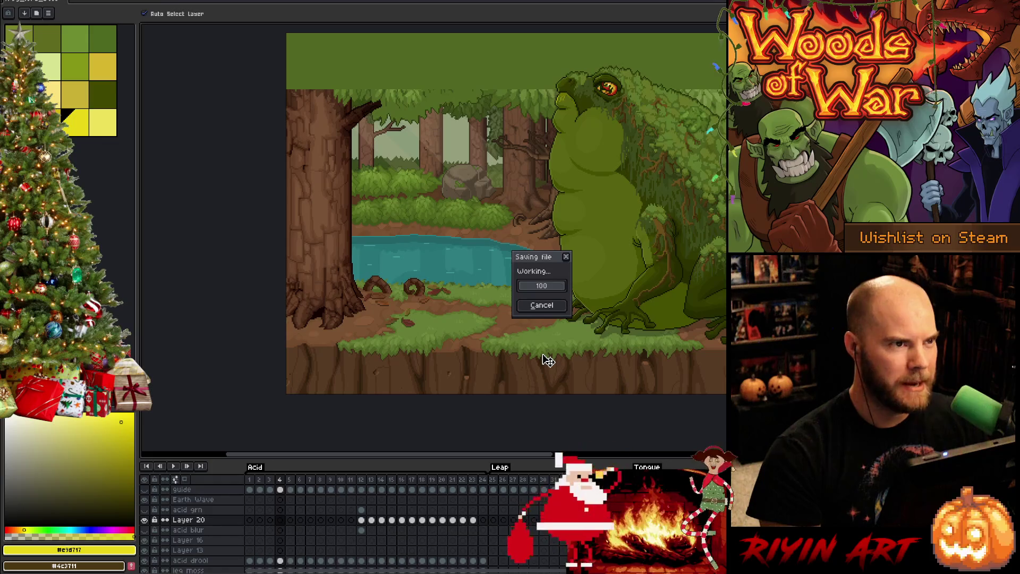
{"action": "key", "text": "b"}
{"action": "key", "text": "Return"}
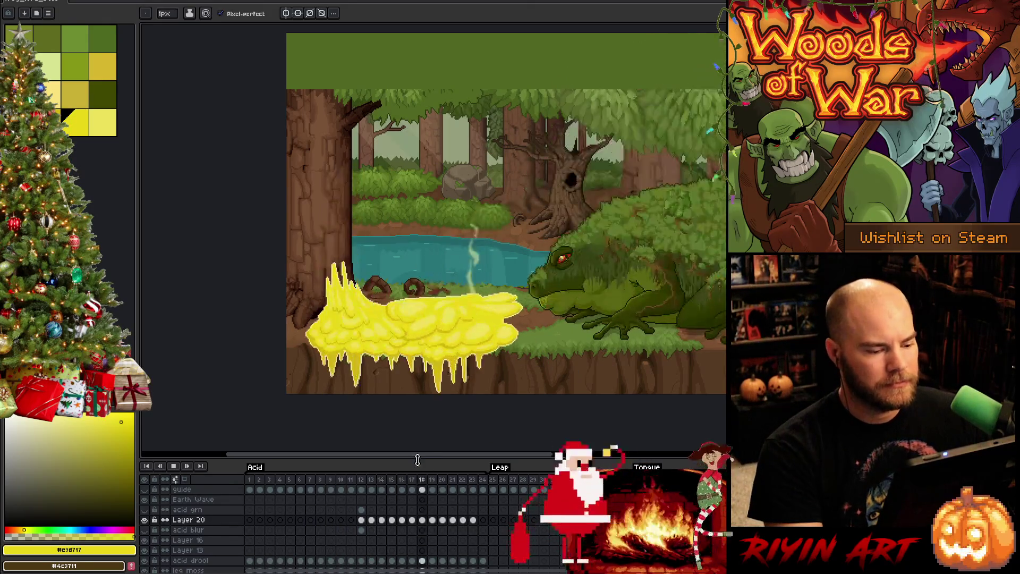
Pan and zoom the scene, then scroll the timeline to the Leap section frames.
{"action": "left_click_drag", "start_coordinate": [425, 458], "coordinate": [474, 458]}
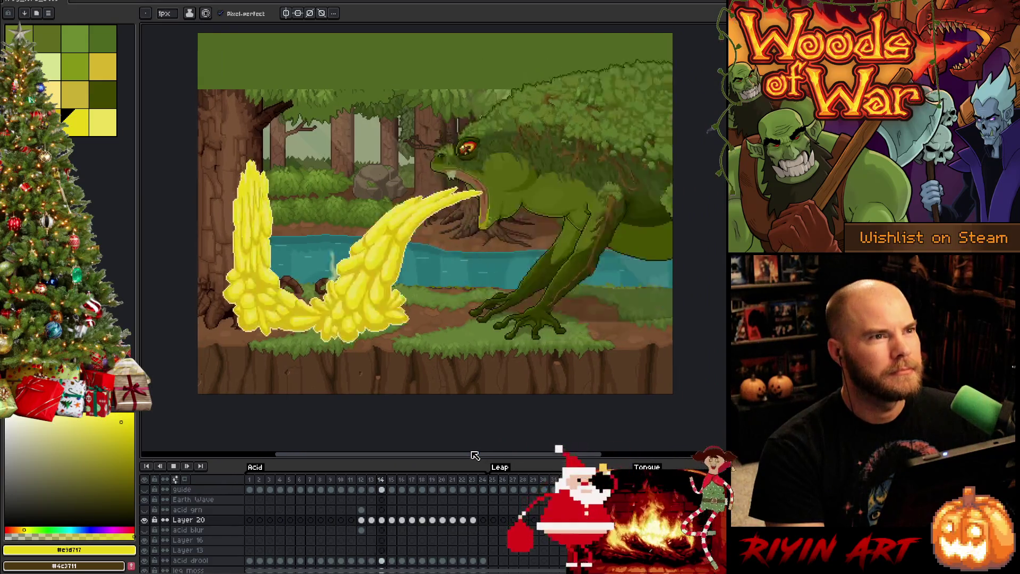
{"action": "left_click_drag", "start_coordinate": [450, 169], "coordinate": [455, 200]}
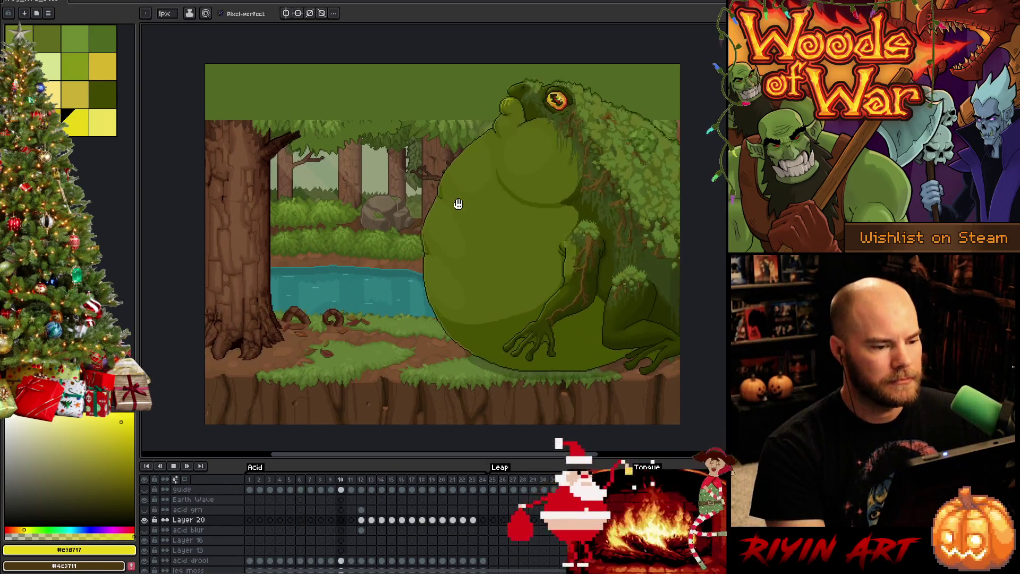
{"action": "scroll", "coordinate": [312, 510], "scroll_direction": "down", "scroll_amount": 1}
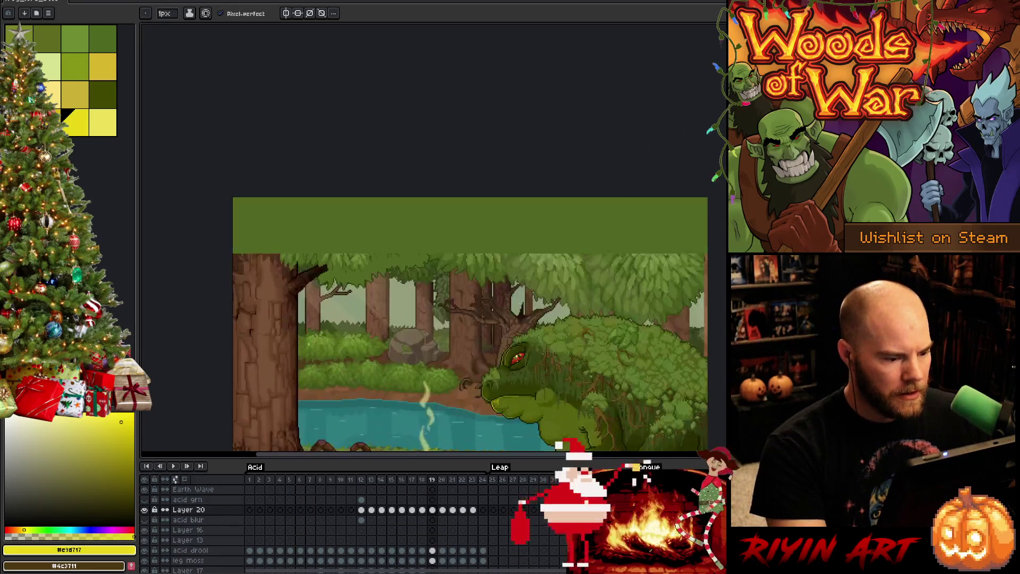
{"action": "key", "text": "h"}
{"action": "left_click_drag", "start_coordinate": [273, 194], "coordinate": [302, 244]}
{"action": "scroll", "coordinate": [354, 537], "scroll_direction": "down", "scroll_amount": 5}
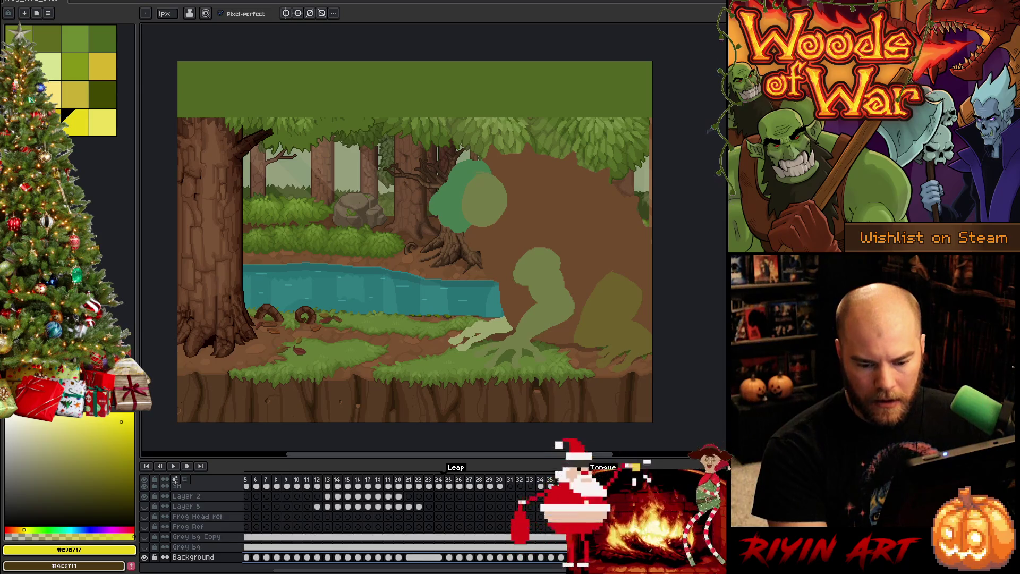
Select the Background layer across all frames and refill its top band with olive green.
{"action": "left_click", "coordinate": [193, 557]}
{"action": "scroll", "coordinate": [372, 510], "scroll_direction": "left", "scroll_amount": 2}
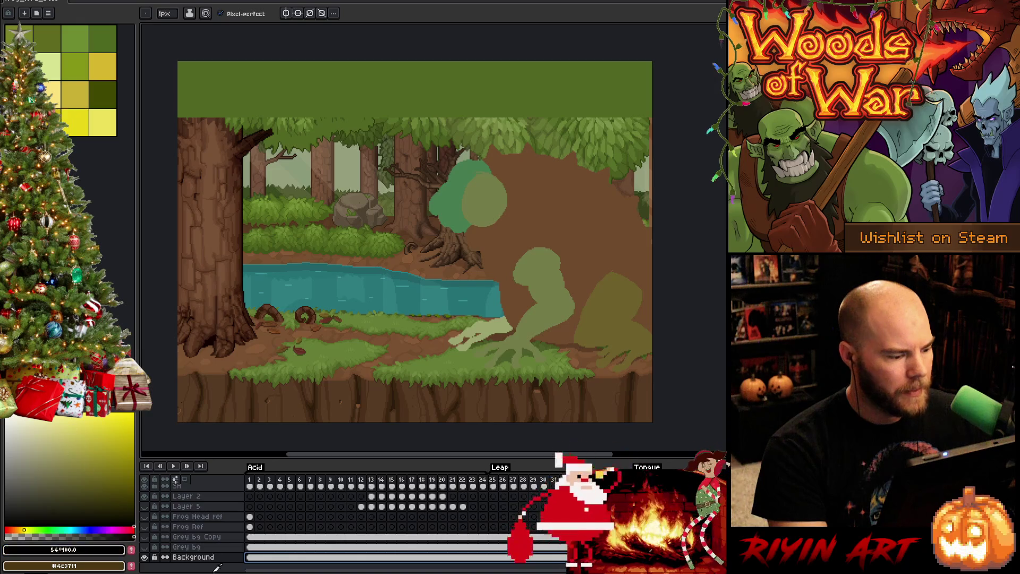
{"action": "key", "text": "g"}
{"action": "left_click", "coordinate": [354, 82]}
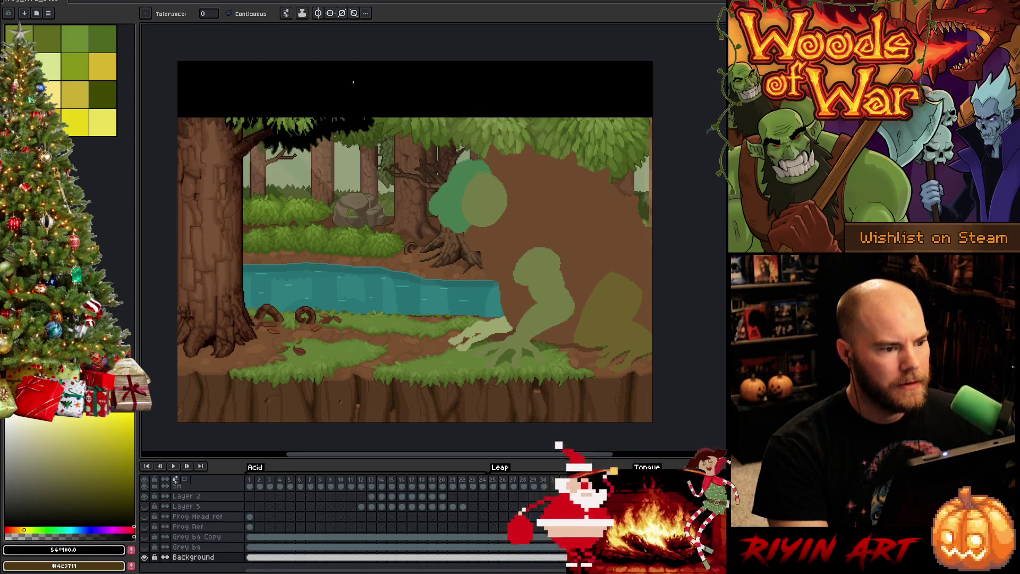
{"action": "left_click", "coordinate": [353, 82]}
Select the flat green band along the canvas top and erase it to transparency.
{"action": "key", "text": "m"}
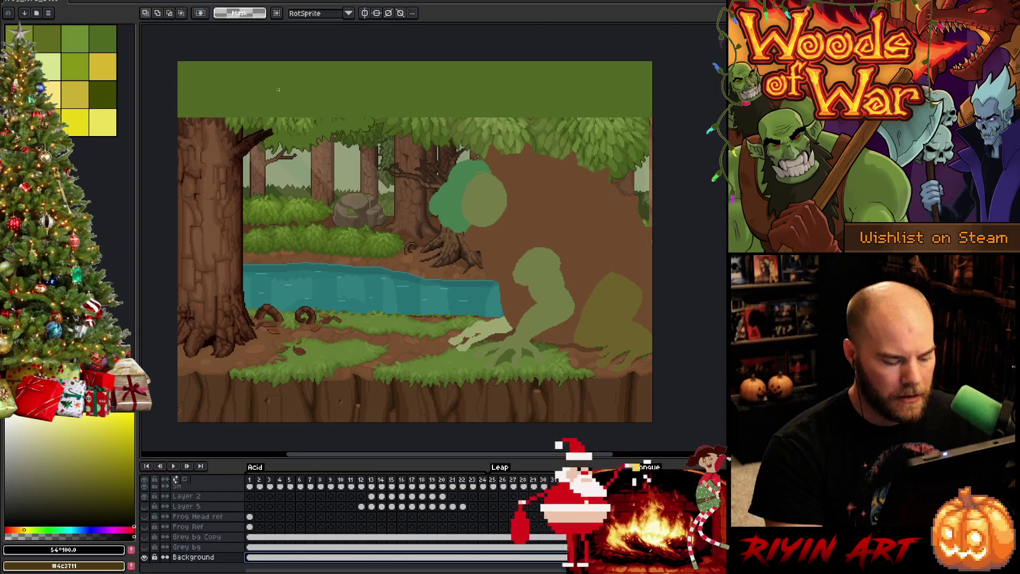
{"action": "left_click_drag", "start_coordinate": [165, 49], "coordinate": [682, 115]}
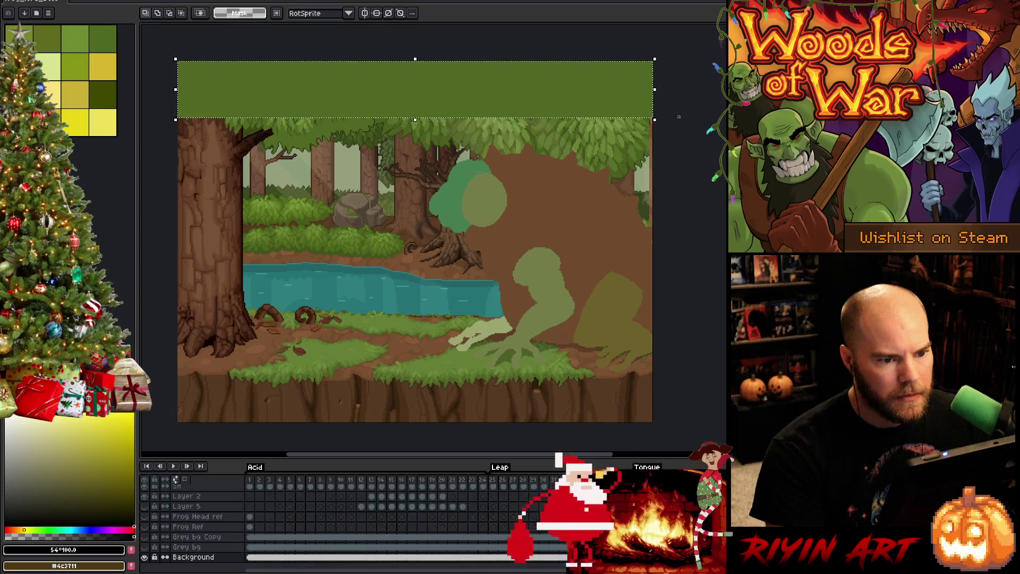
{"action": "scroll", "coordinate": [615, 91], "scroll_direction": "up", "scroll_amount": 2}
{"action": "scroll", "coordinate": [616, 92], "scroll_direction": "down", "scroll_amount": 1}
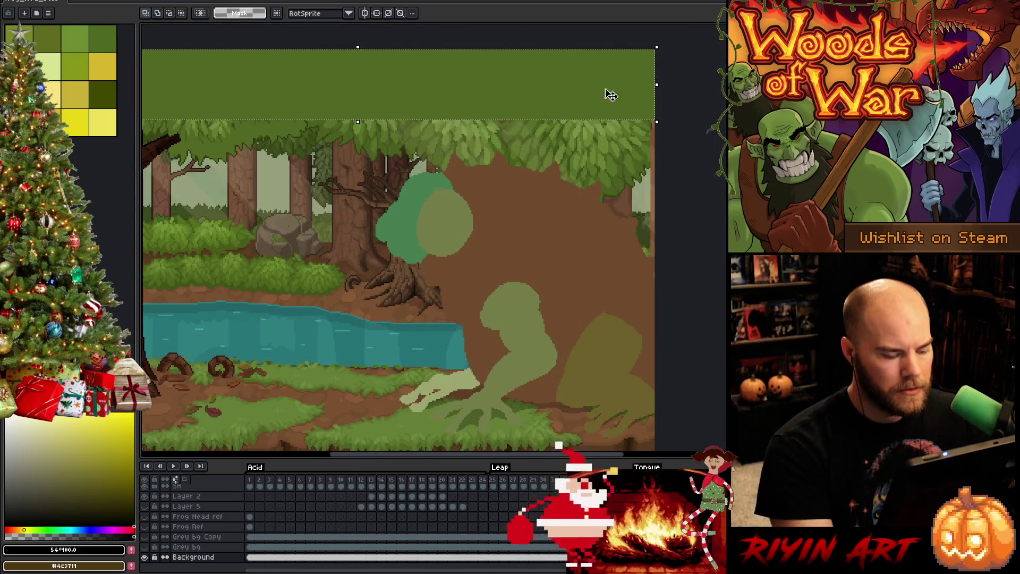
{"action": "key", "text": "g"}
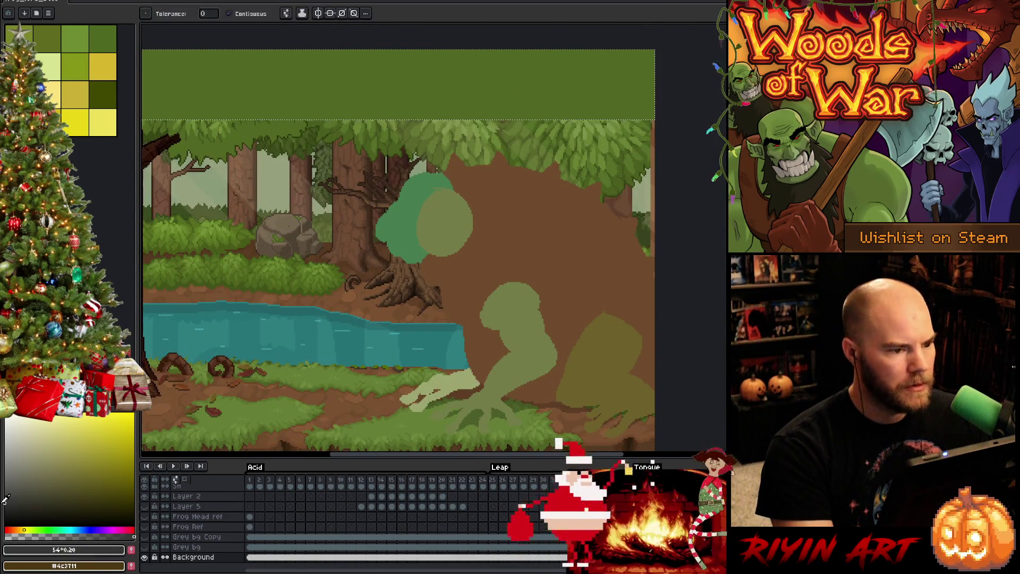
{"action": "key", "text": "Delete"}
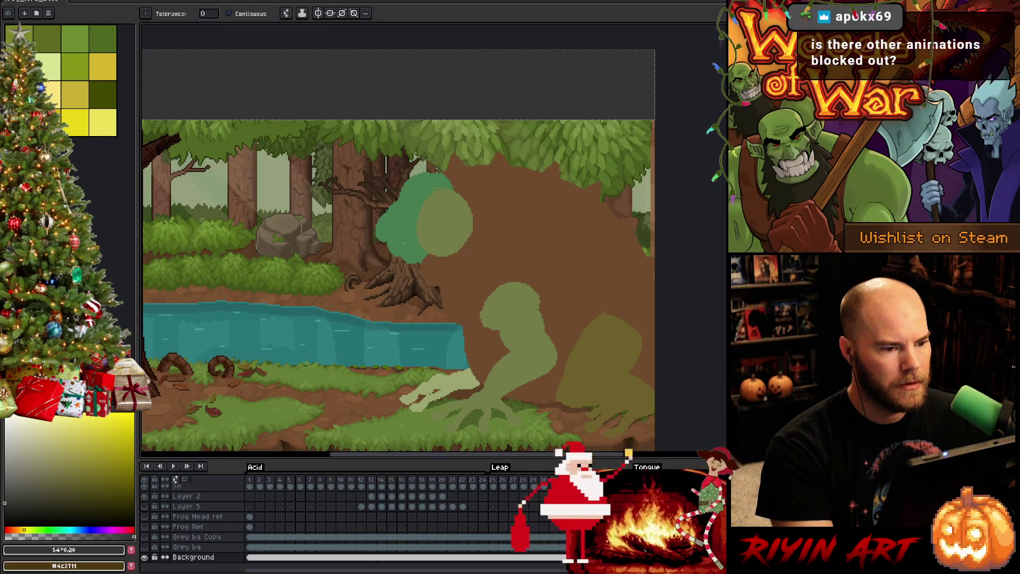
Return to an early frog frame, save the file, and start playback.
{"action": "scroll", "coordinate": [472, 294], "scroll_direction": "down", "scroll_amount": 1}
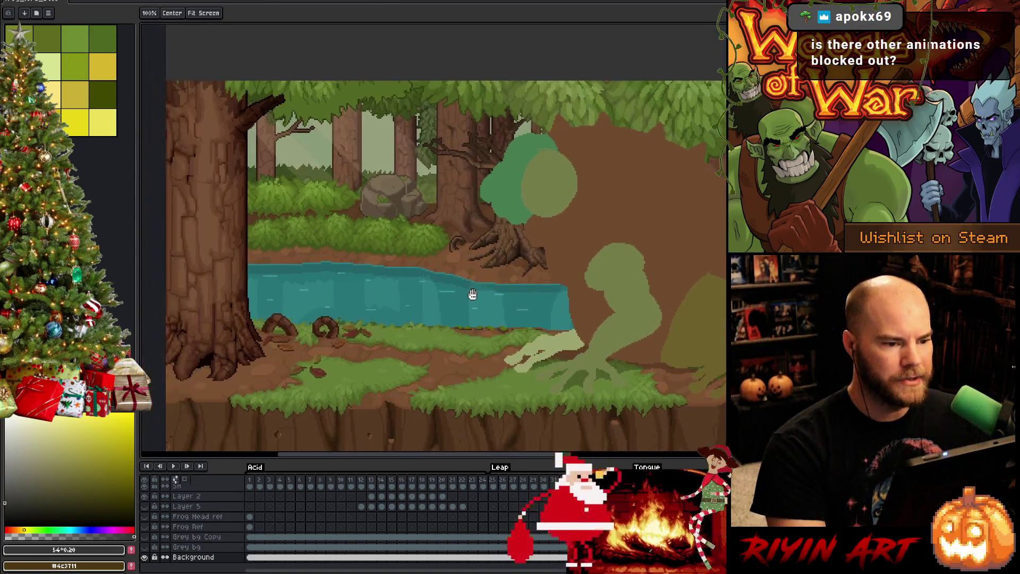
{"action": "left_click_drag", "start_coordinate": [473, 294], "coordinate": [462, 287]}
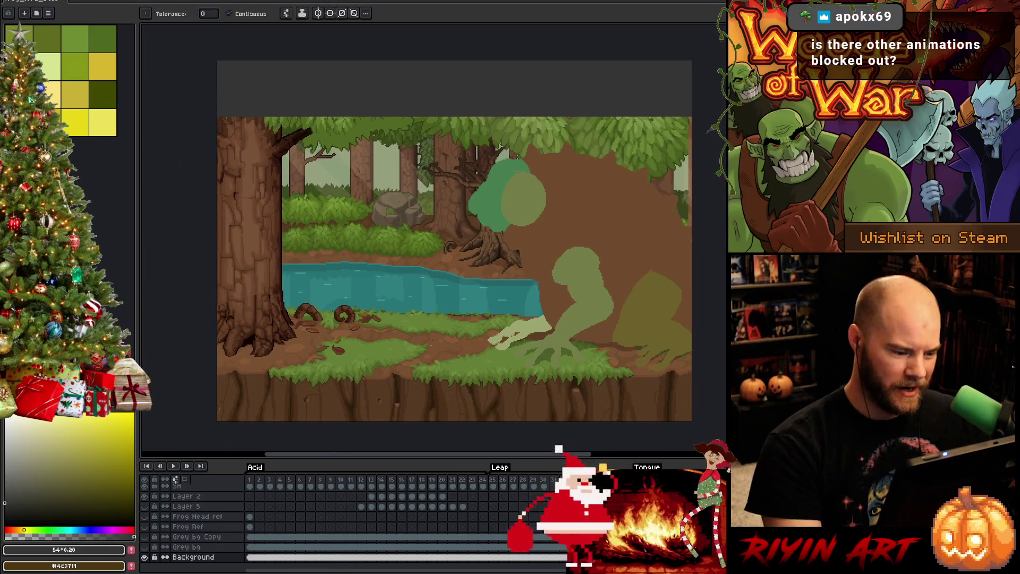
{"action": "left_click", "coordinate": [276, 497]}
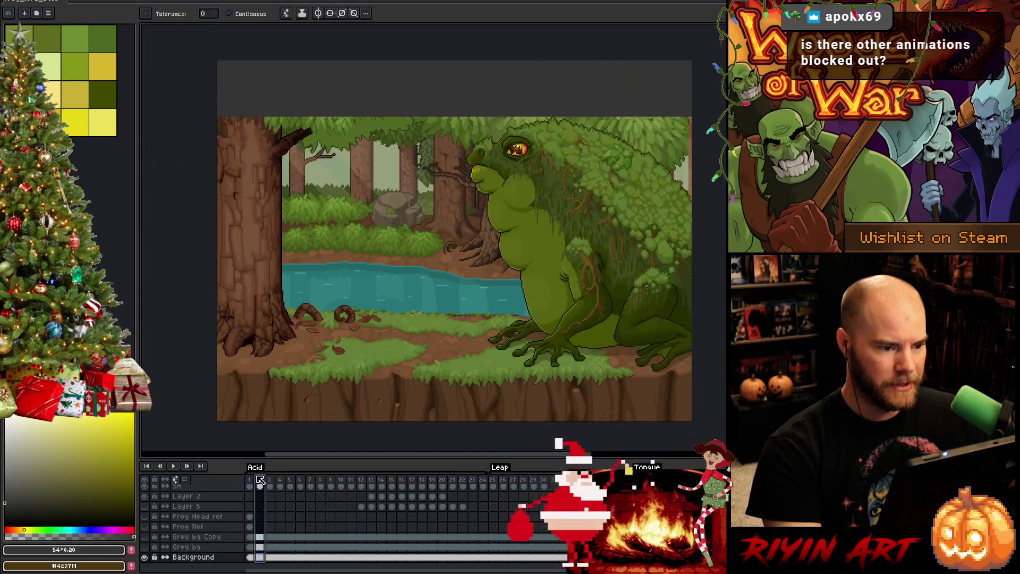
{"action": "key", "text": "ctrl+s"}
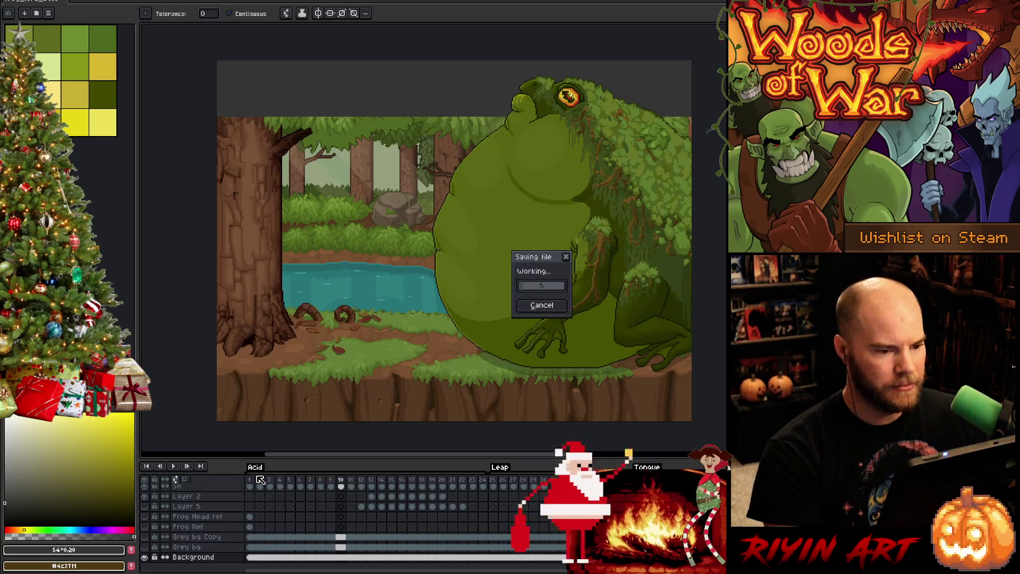
{"action": "key", "text": "Return"}
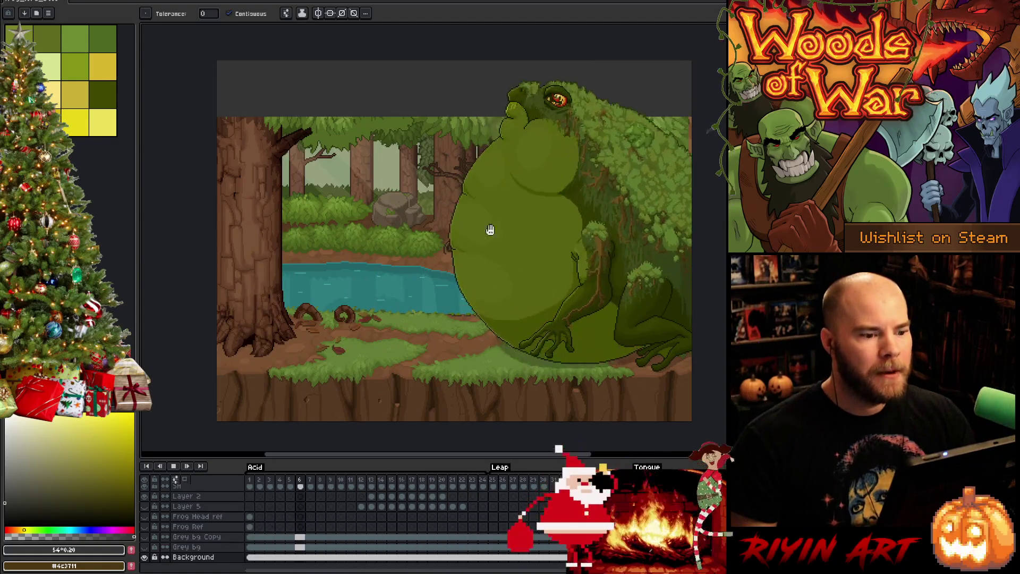
Hide the timeline panel during playback so the looping acid-spit animation gets more canvas space.
{"action": "scroll", "coordinate": [508, 187], "scroll_direction": "up", "scroll_amount": 3}
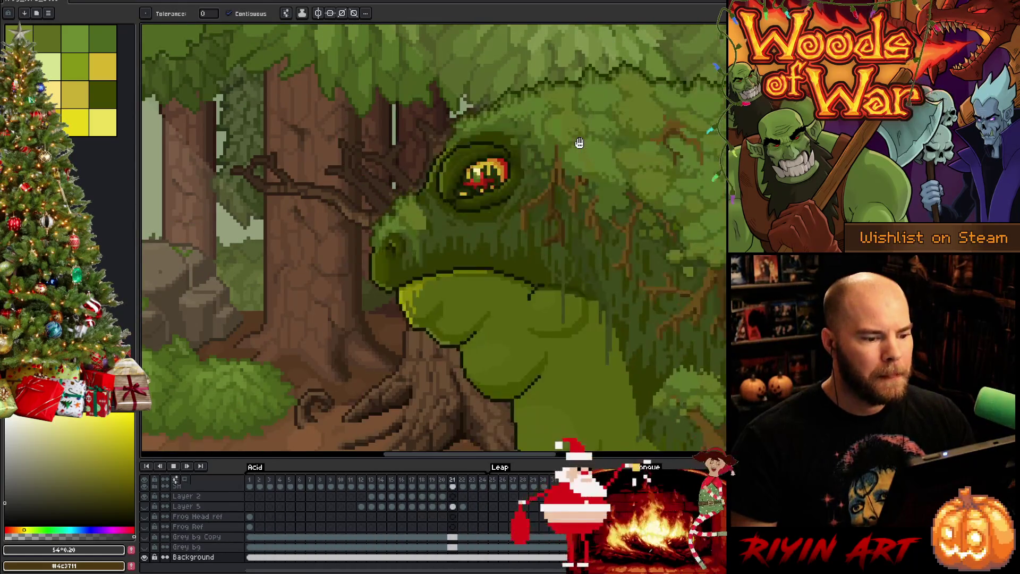
{"action": "scroll", "coordinate": [579, 143], "scroll_direction": "down", "scroll_amount": 3}
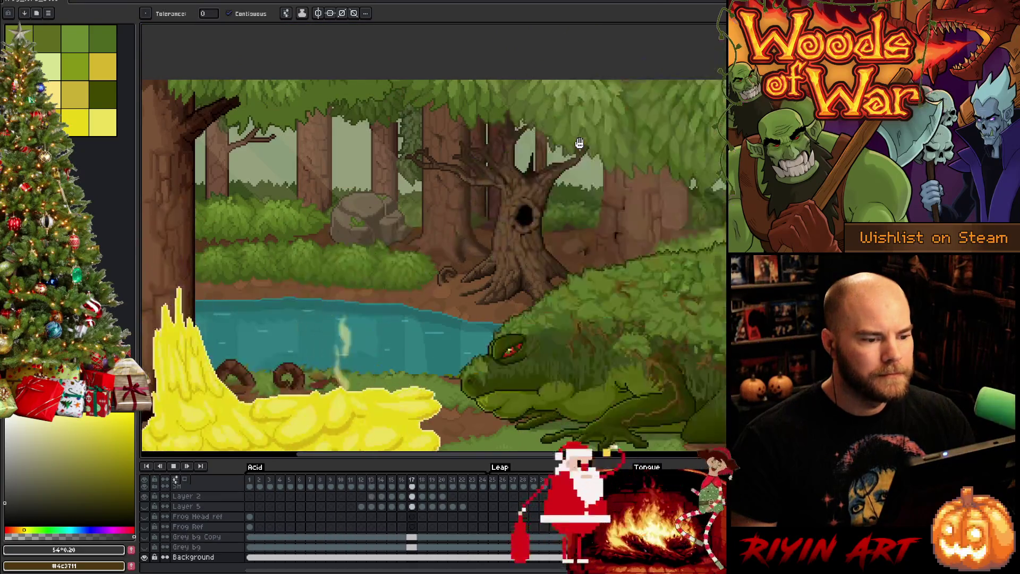
{"action": "key", "text": "Tab"}
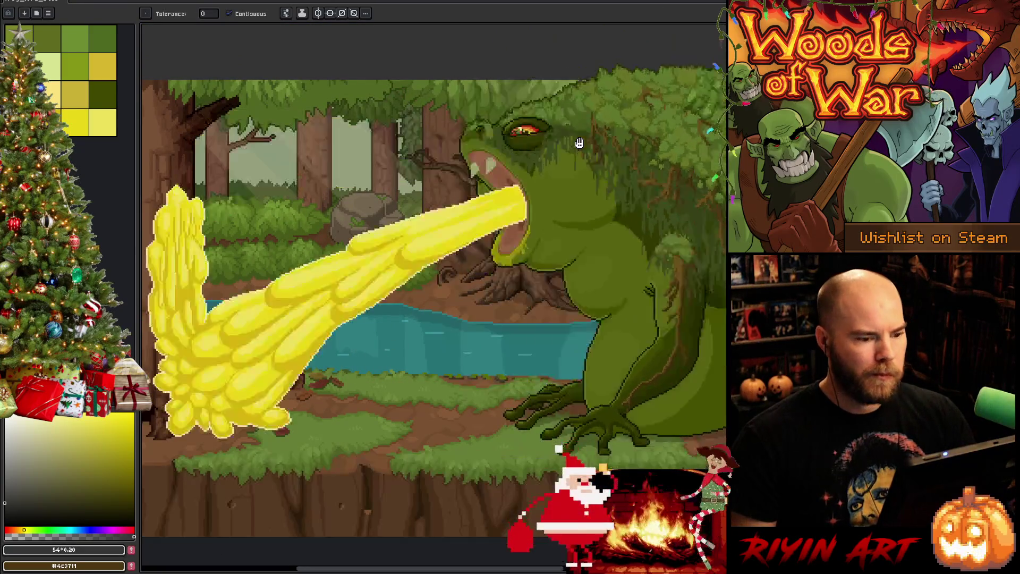
{"action": "scroll", "coordinate": [579, 143], "scroll_direction": "up", "scroll_amount": 3}
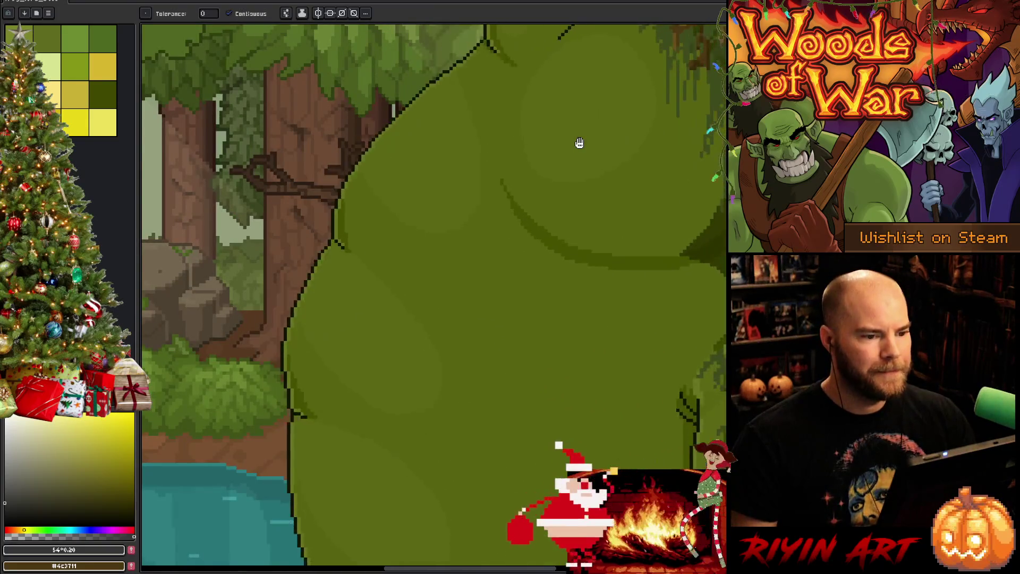
{"action": "scroll", "coordinate": [579, 143], "scroll_direction": "down", "scroll_amount": 3}
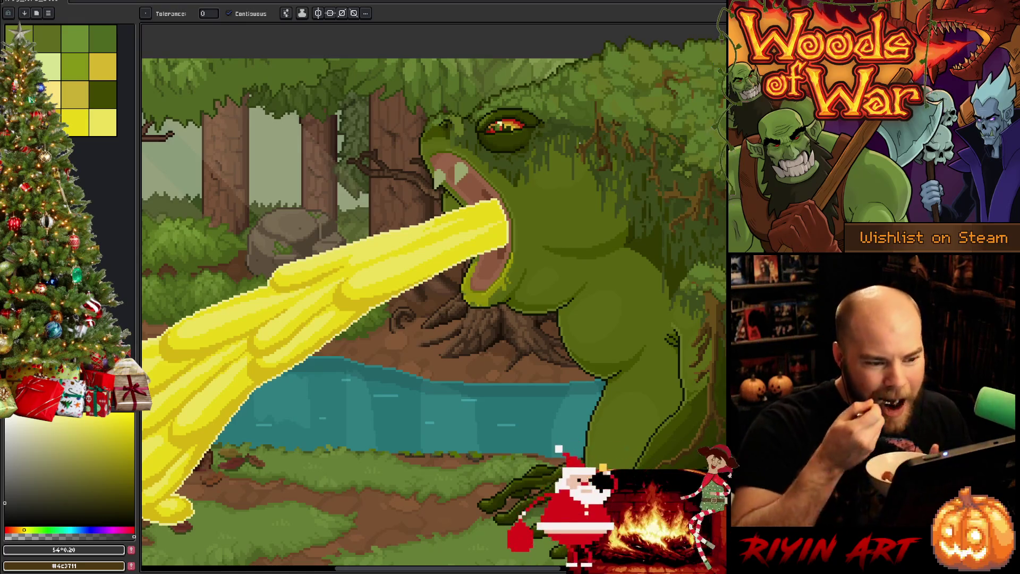
Advance frame by frame through the acid-spit sequence, then zoom out to the whole canvas.
{"action": "key", "text": "Right"}
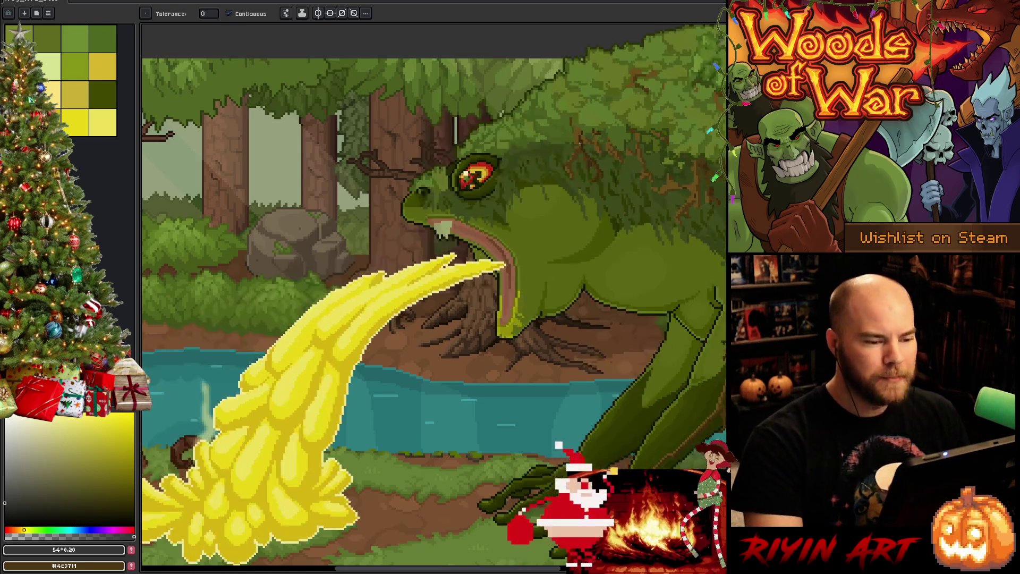
{"action": "key", "text": "Right"}
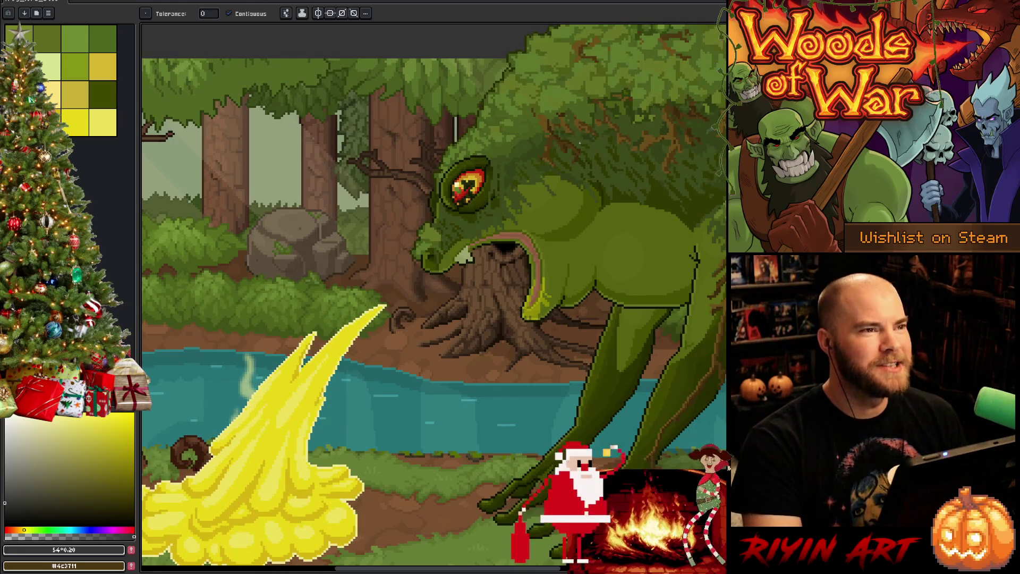
{"action": "key", "text": "Right"}
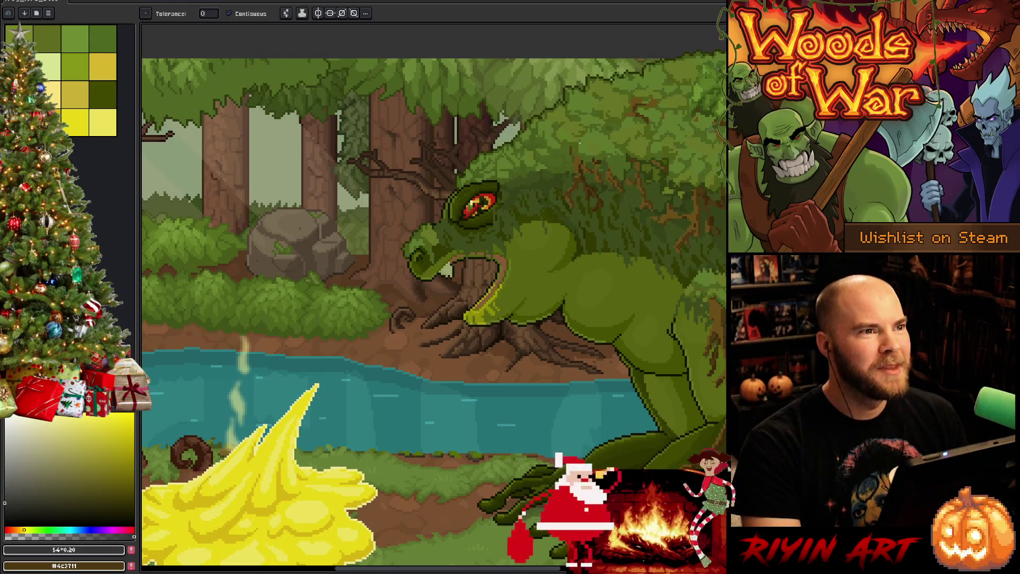
{"action": "key", "text": "Right"}
{"action": "key", "text": "Right"}
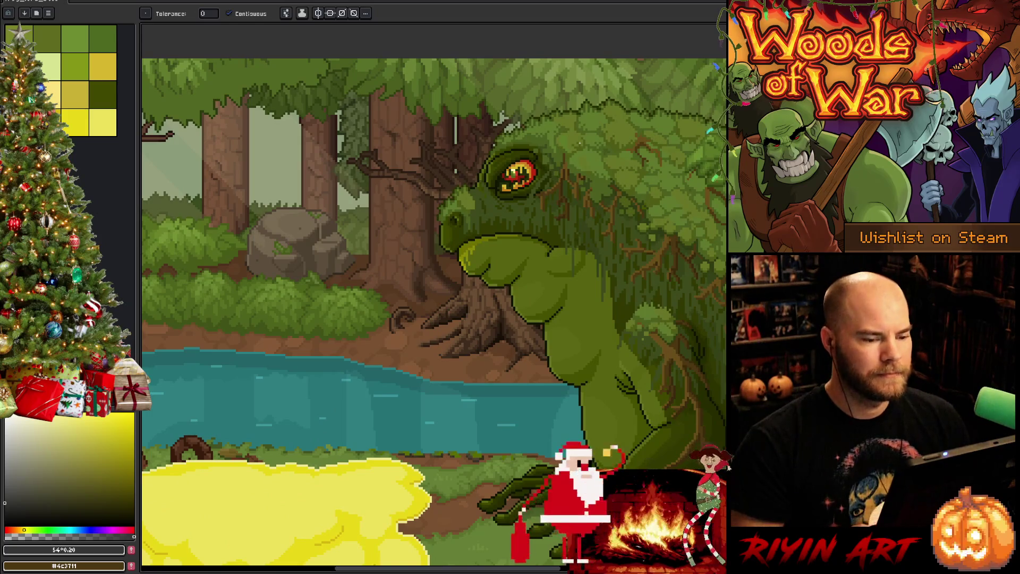
{"action": "scroll", "coordinate": [281, 325], "scroll_direction": "down", "scroll_amount": 2}
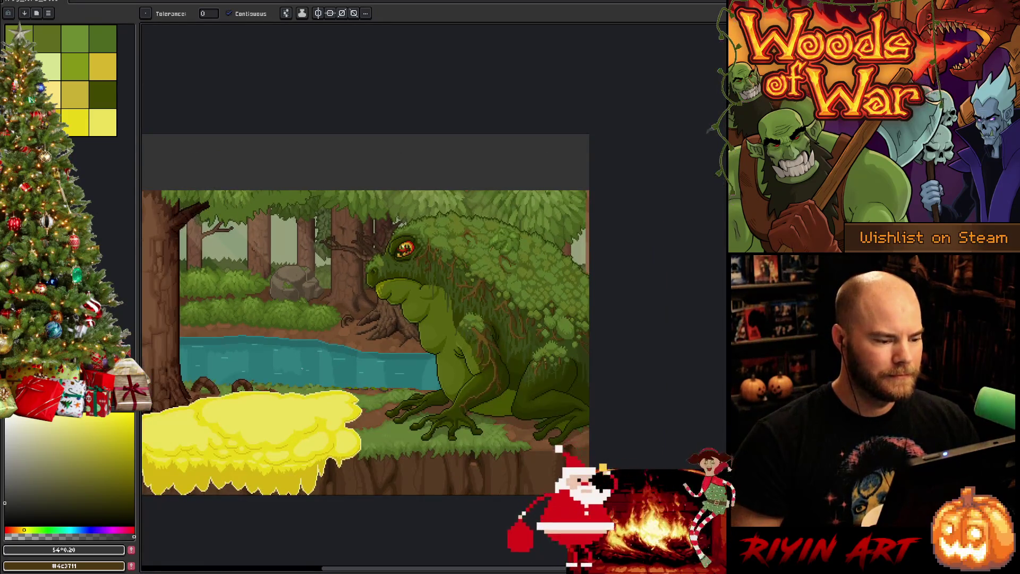
Show the timeline again and enlarge the forest scene in view.
{"action": "key", "text": "Tab"}
{"action": "key", "text": "space"}
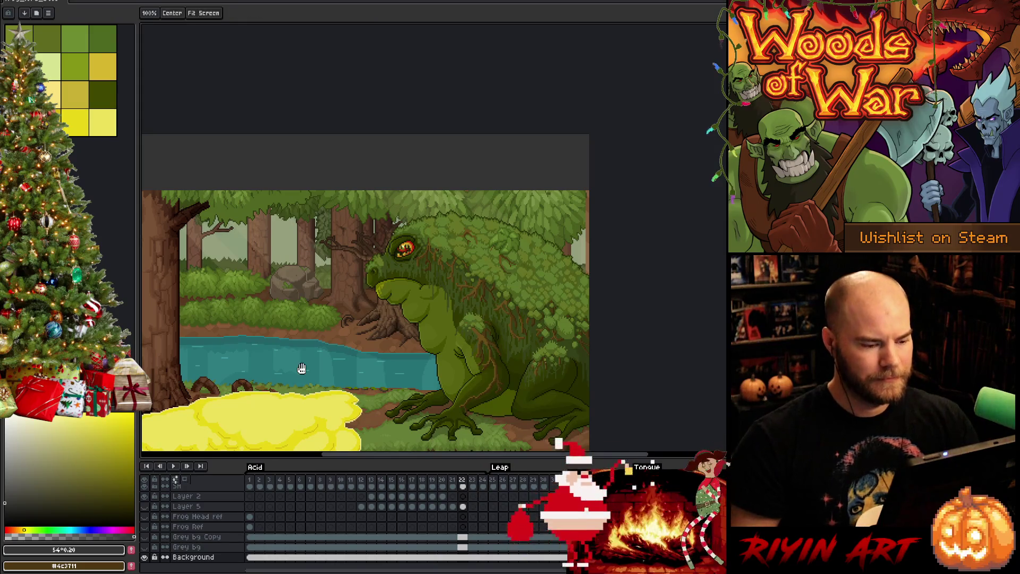
{"action": "scroll", "coordinate": [283, 334], "scroll_direction": "up", "scroll_amount": 1}
{"action": "mouse_move", "coordinate": [378, 264]}
{"action": "left_mouse_down"}
{"action": "mouse_move", "coordinate": [387, 255]}
{"action": "mouse_move", "coordinate": [353, 244]}
{"action": "left_mouse_up"}
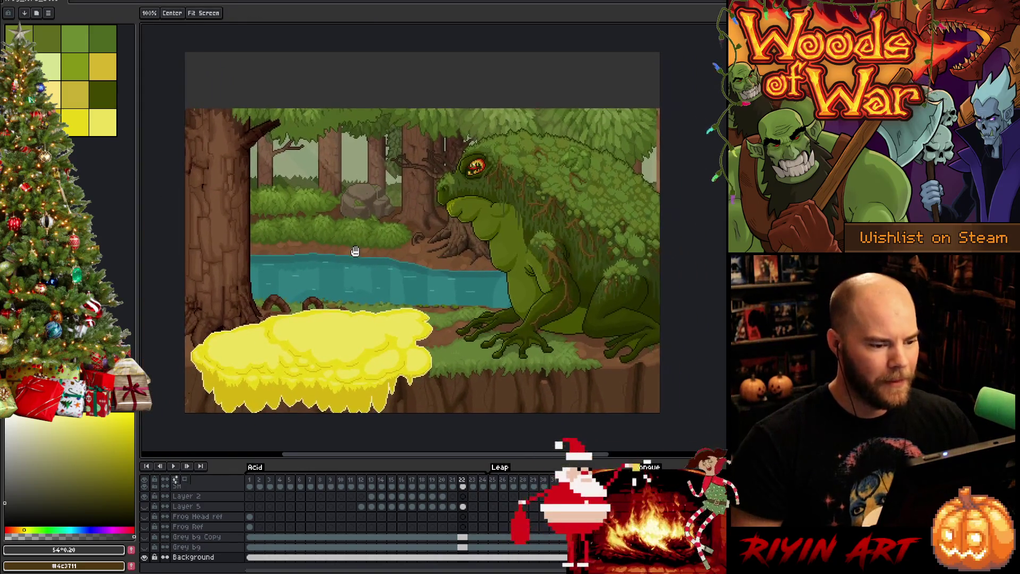
{"action": "scroll", "coordinate": [357, 251], "scroll_direction": "up", "scroll_amount": 1}
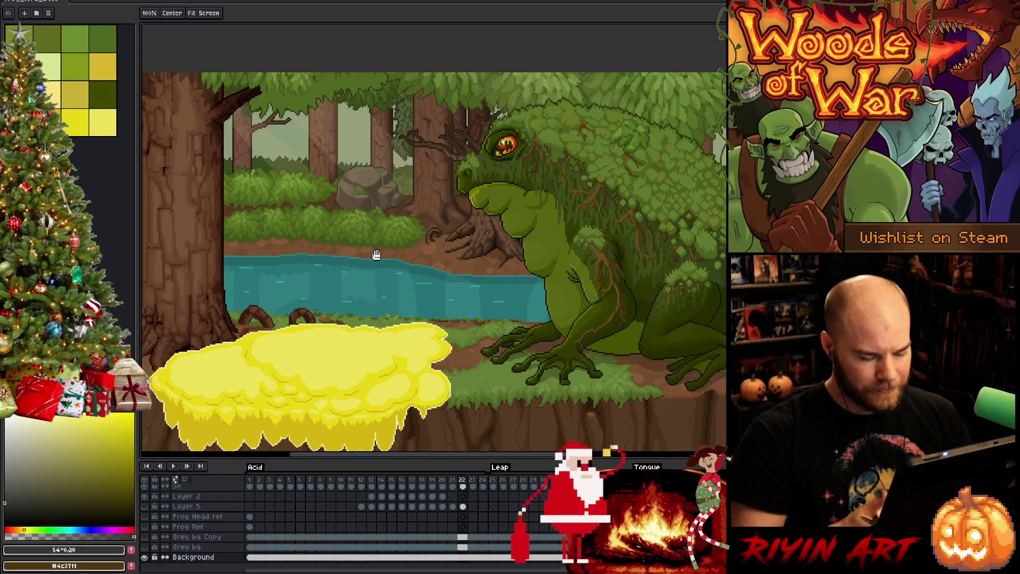
Play the acid-spit animation through, stop it, and jump to frame 25 in the Leap section.
{"action": "key", "text": "Return"}
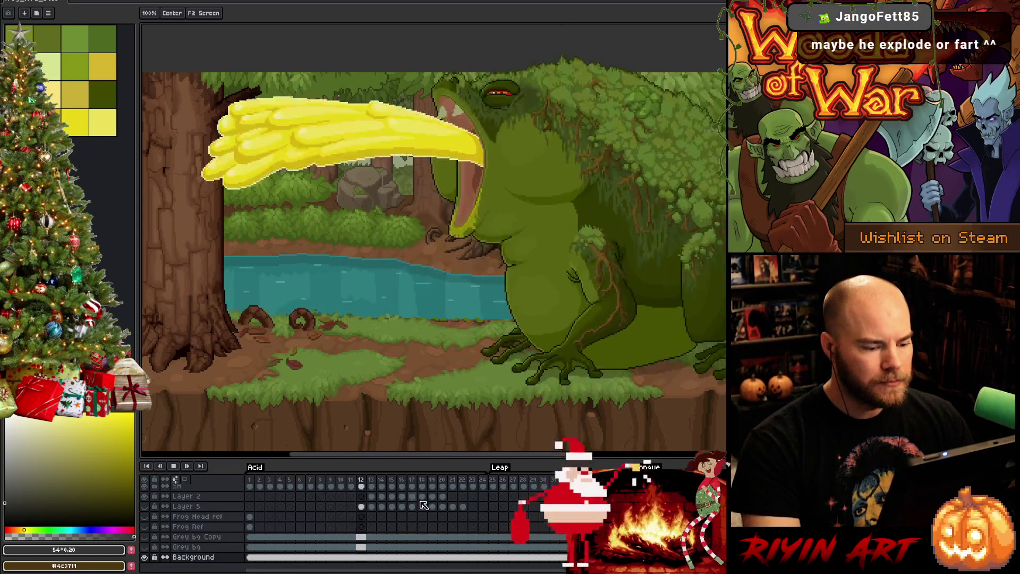
{"action": "key", "text": "Return"}
{"action": "left_click", "coordinate": [493, 482]}
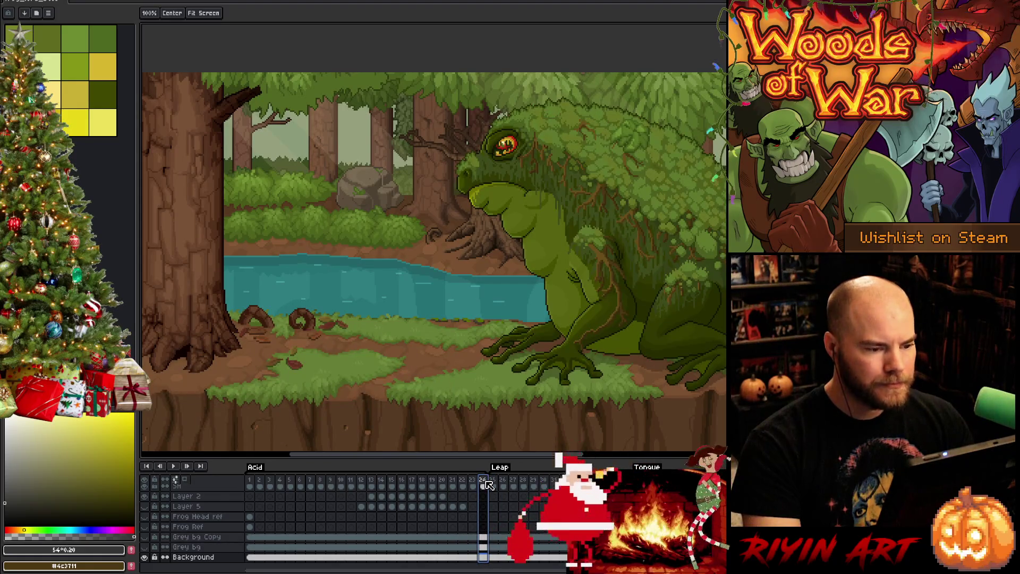
{"action": "scroll", "coordinate": [490, 495], "scroll_direction": "up", "scroll_amount": 5}
{"action": "scroll", "coordinate": [491, 501], "scroll_direction": "up", "scroll_amount": 2}
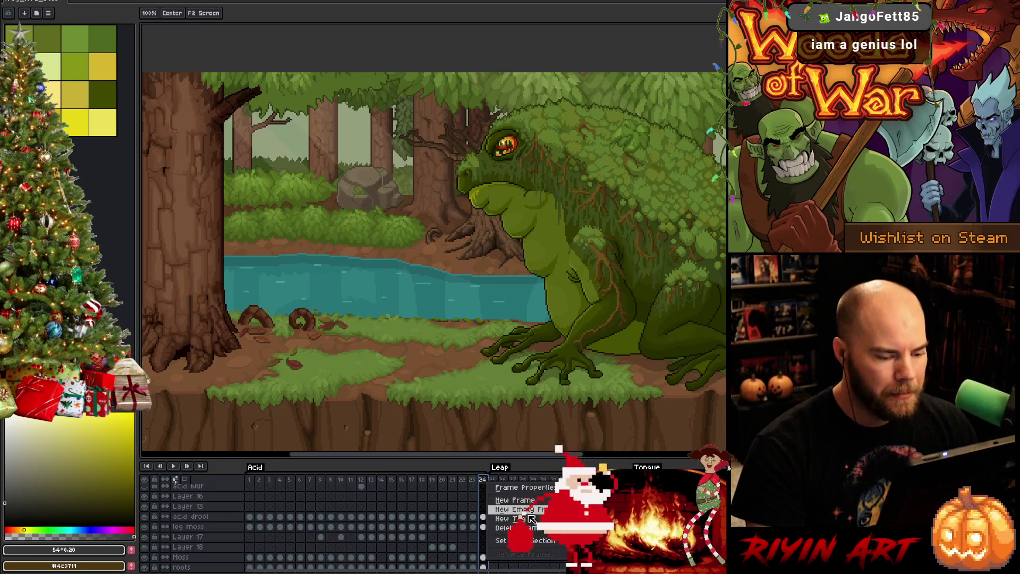
Insert an empty frame at frame 25 and compare it with frame 24's artwork.
{"action": "left_click", "coordinate": [511, 509]}
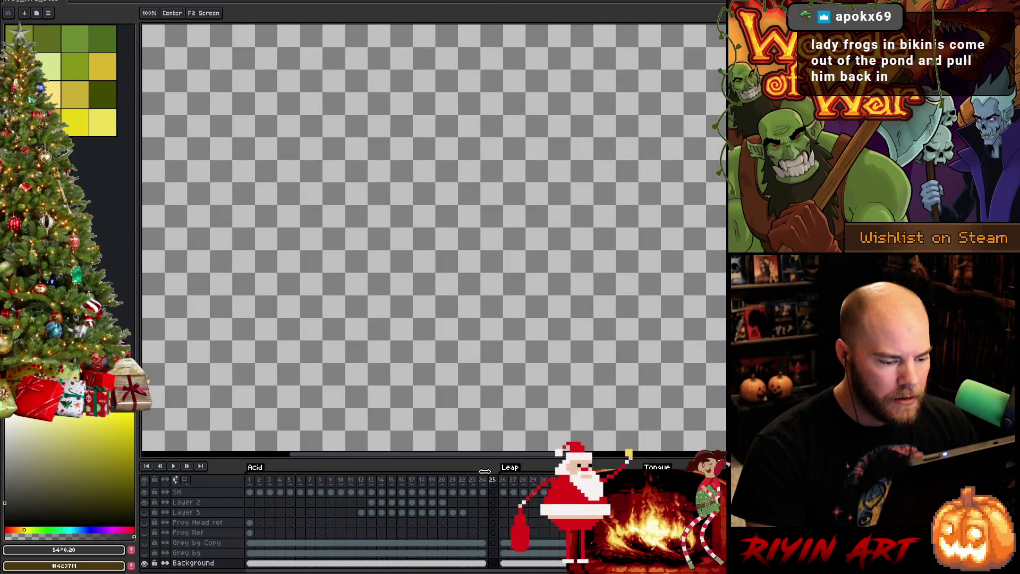
{"action": "scroll", "coordinate": [486, 495], "scroll_direction": "up", "scroll_amount": 3}
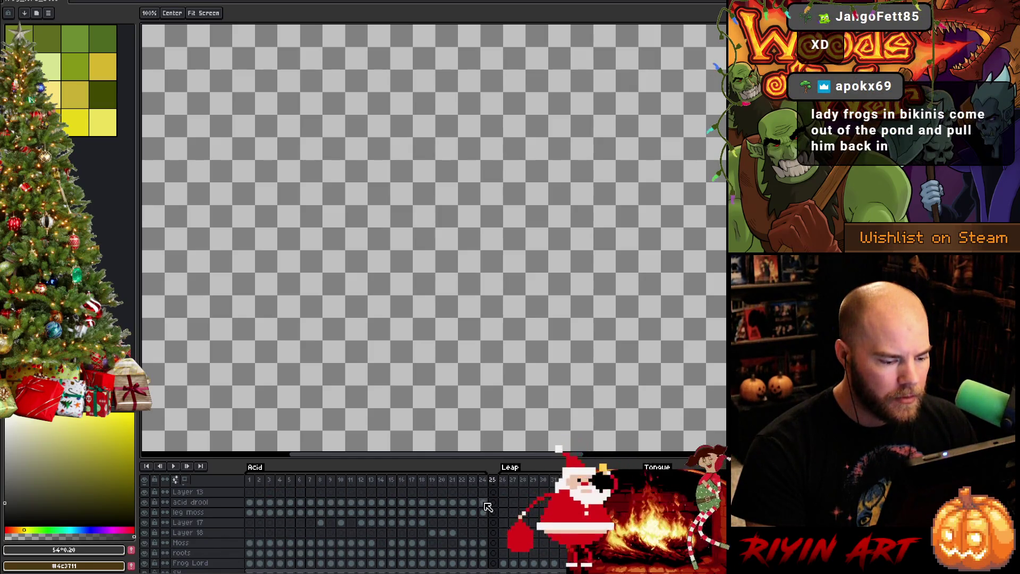
{"action": "scroll", "coordinate": [487, 510], "scroll_direction": "down", "scroll_amount": 1}
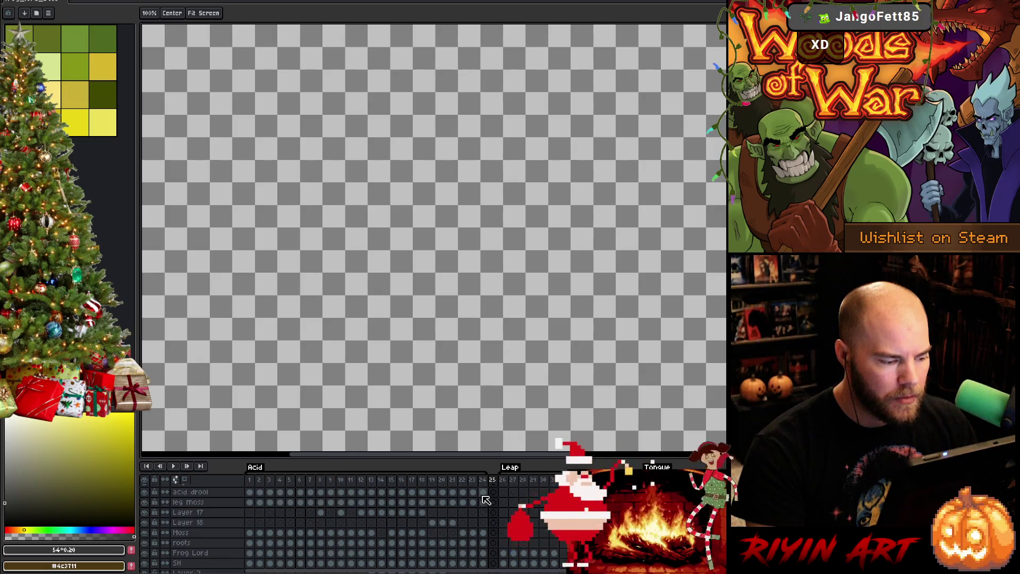
{"action": "scroll", "coordinate": [486, 500], "scroll_direction": "up", "scroll_amount": 7}
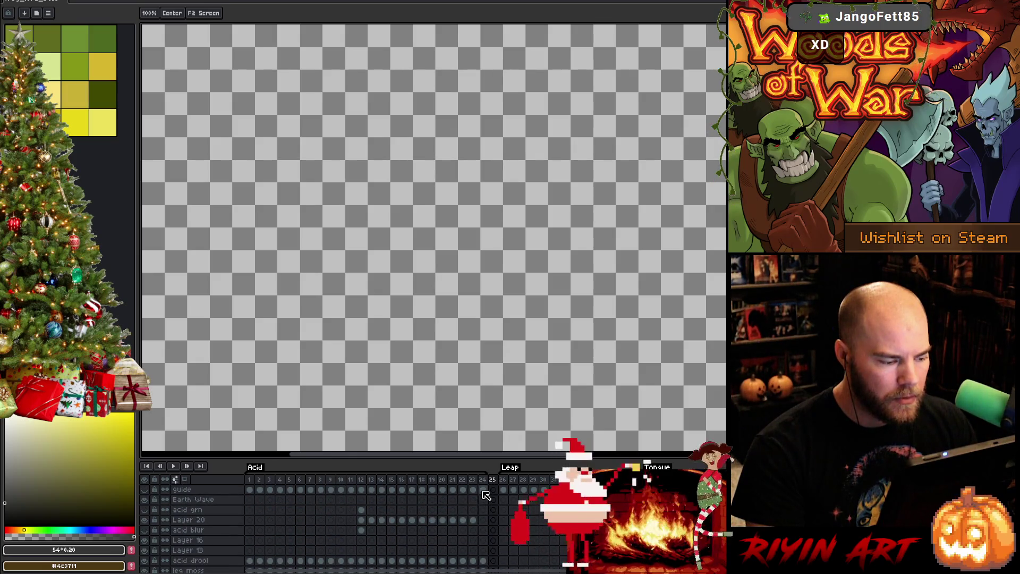
{"action": "key", "text": "Left"}
{"action": "scroll", "coordinate": [486, 510], "scroll_direction": "down", "scroll_amount": 5}
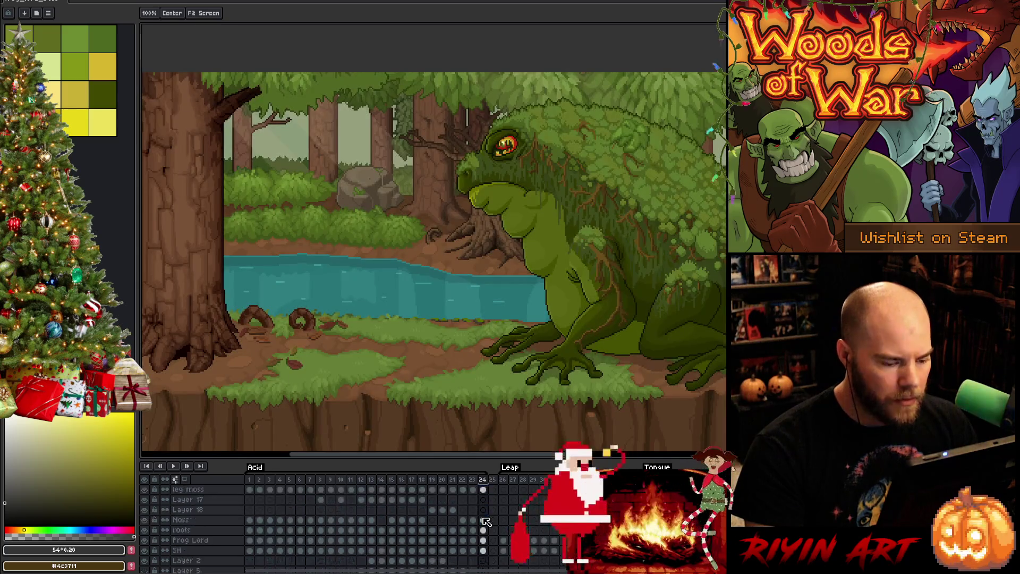
{"action": "scroll", "coordinate": [485, 524], "scroll_direction": "down", "scroll_amount": 10}
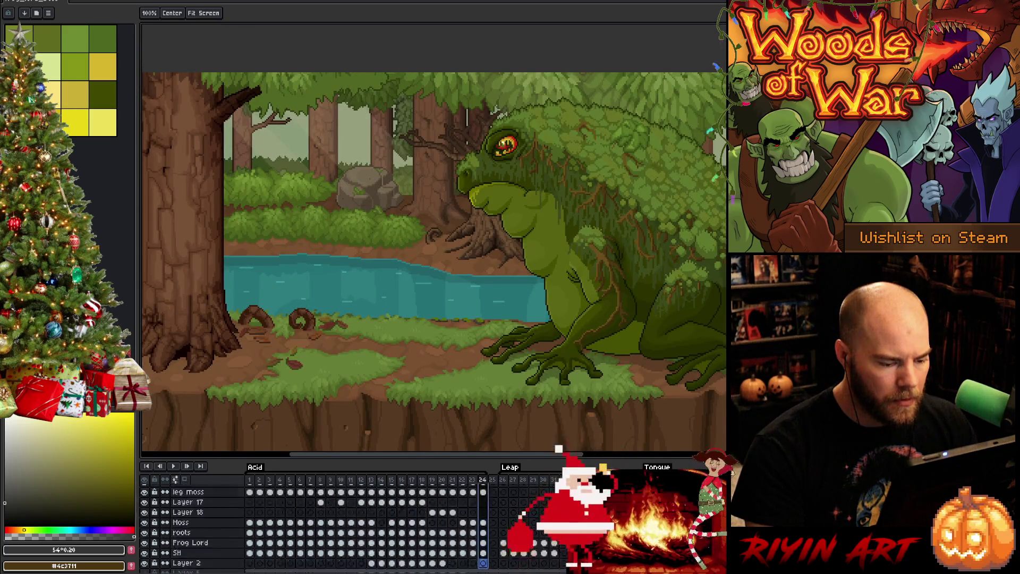
{"action": "left_click", "coordinate": [486, 493]}
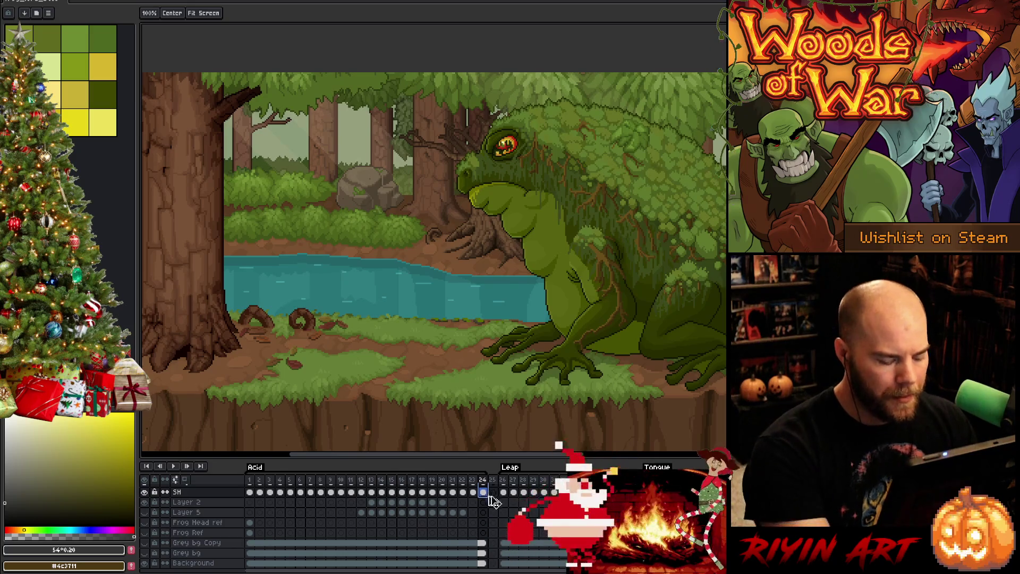
{"action": "scroll", "coordinate": [495, 515], "scroll_direction": "up", "scroll_amount": 10}
{"action": "left_click", "coordinate": [493, 513]}
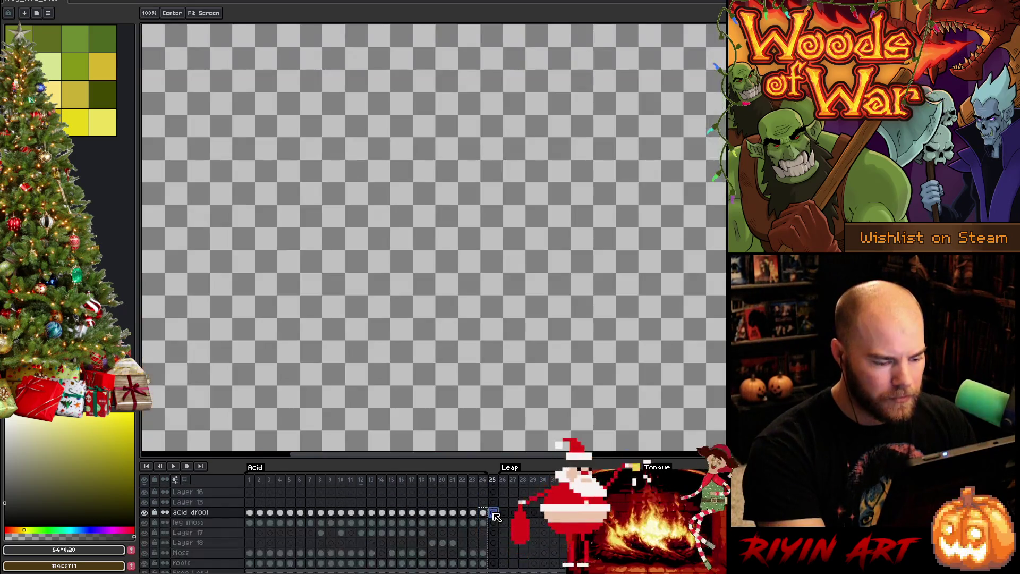
{"action": "scroll", "coordinate": [494, 514], "scroll_direction": "down", "scroll_amount": 3}
{"action": "scroll", "coordinate": [493, 521], "scroll_direction": "down", "scroll_amount": 3}
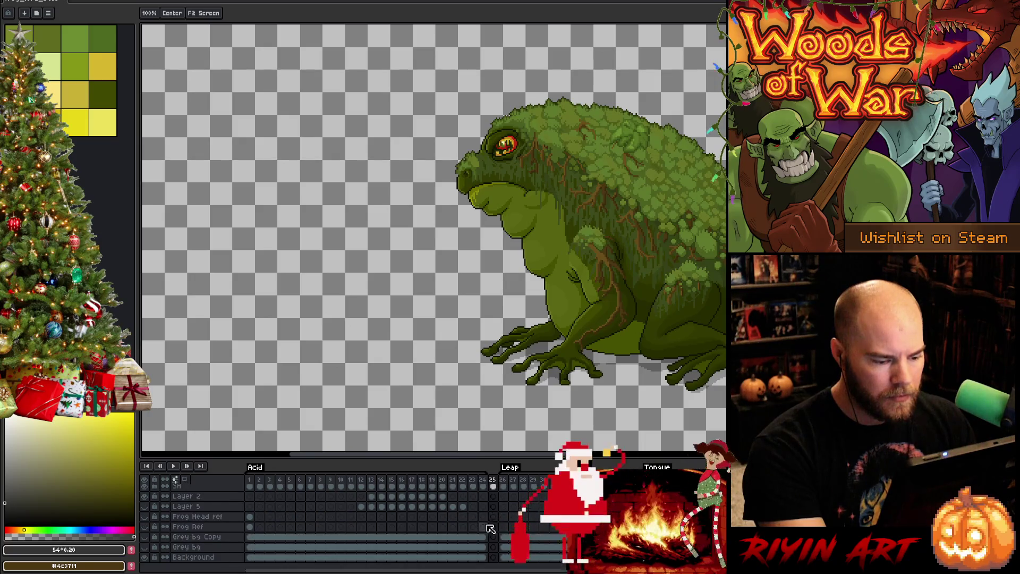
{"action": "left_click", "coordinate": [252, 540]}
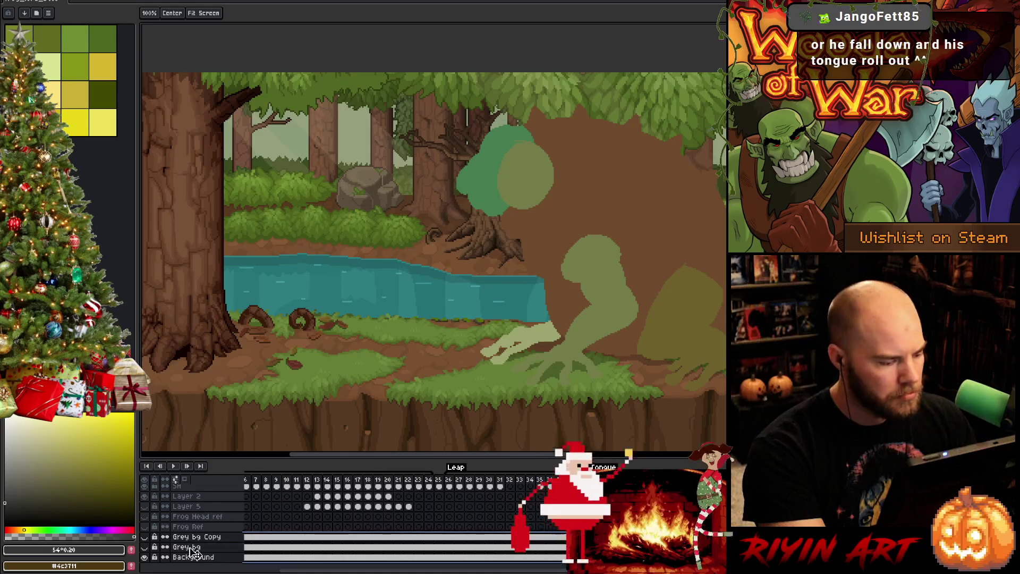
Extend the Grey bg Copy, Grey bg and Background cels across the Leap frames and check them.
{"action": "left_click_drag", "start_coordinate": [165, 557], "coordinate": [165, 536]}
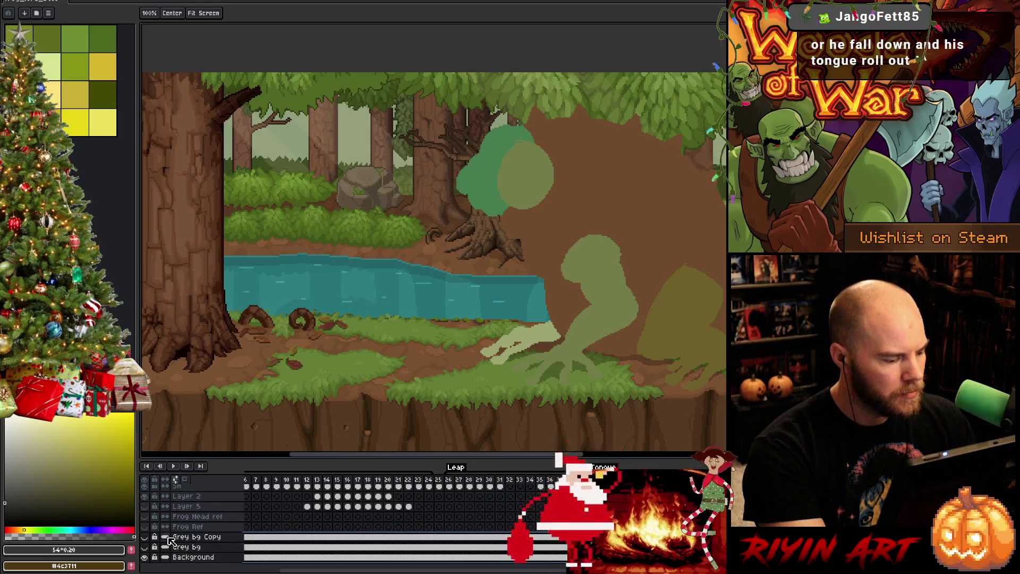
{"action": "left_click", "coordinate": [439, 480]}
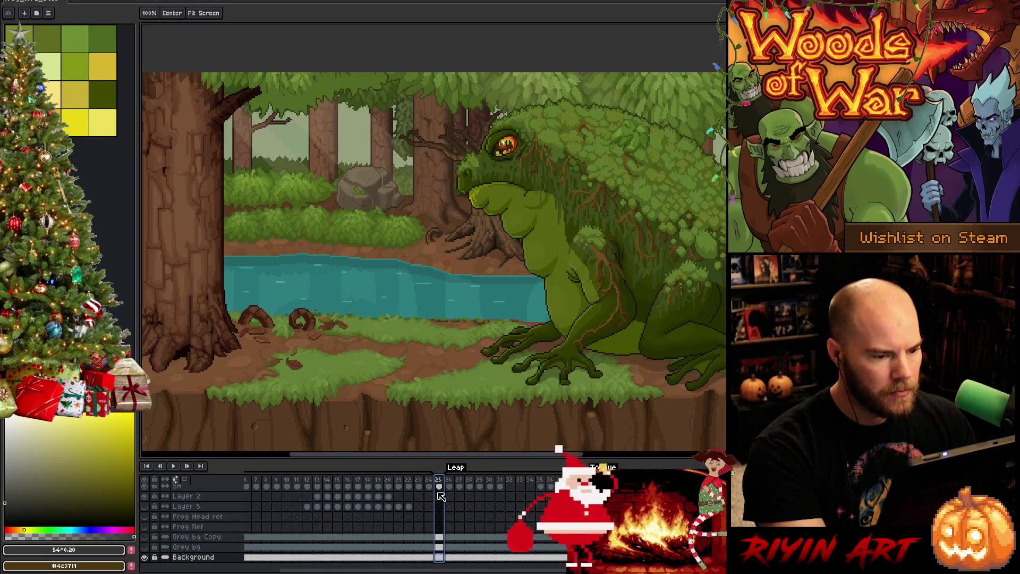
{"action": "key", "text": "Right"}
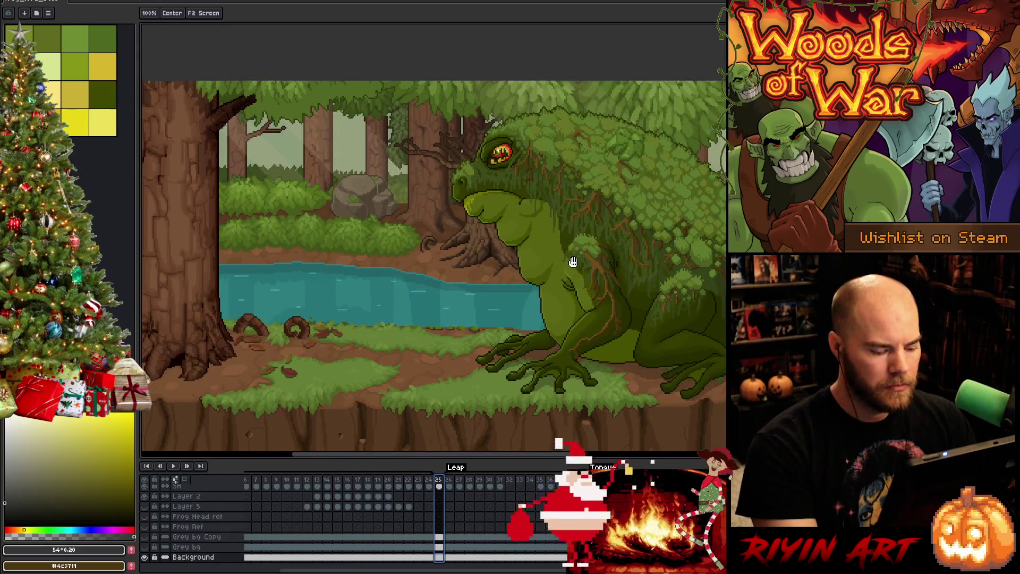
{"action": "key", "text": "Right"}
{"action": "key", "text": "Right"}
{"action": "key", "text": "Right"}
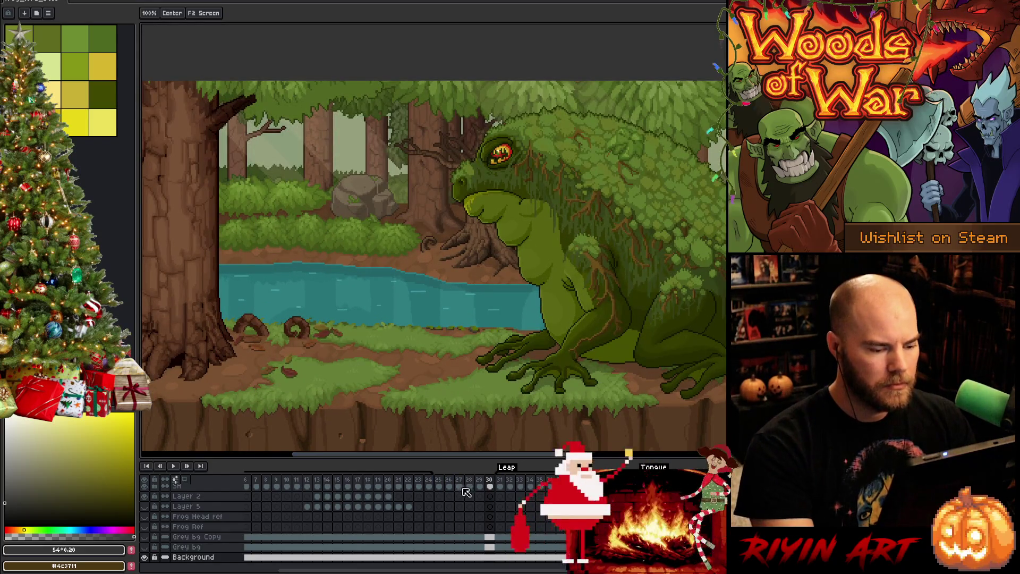
{"action": "scroll", "coordinate": [463, 496], "scroll_direction": "up", "scroll_amount": 3}
{"action": "scroll", "coordinate": [464, 497], "scroll_direction": "up", "scroll_amount": 6}
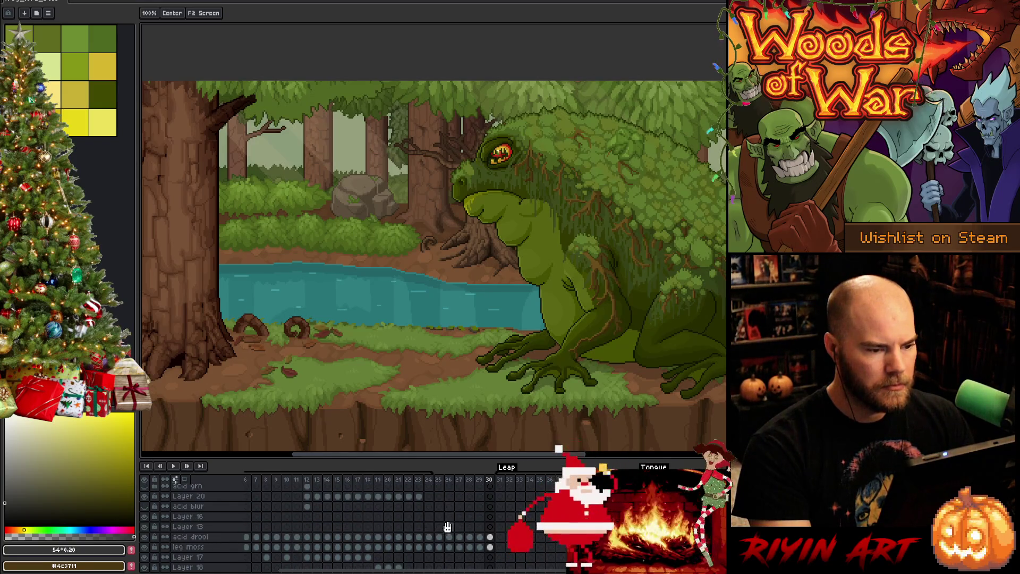
{"action": "left_click_drag", "start_coordinate": [445, 526], "coordinate": [426, 516]}
{"action": "scroll", "coordinate": [427, 517], "scroll_direction": "up", "scroll_amount": 1}
{"action": "left_click", "coordinate": [435, 524]}
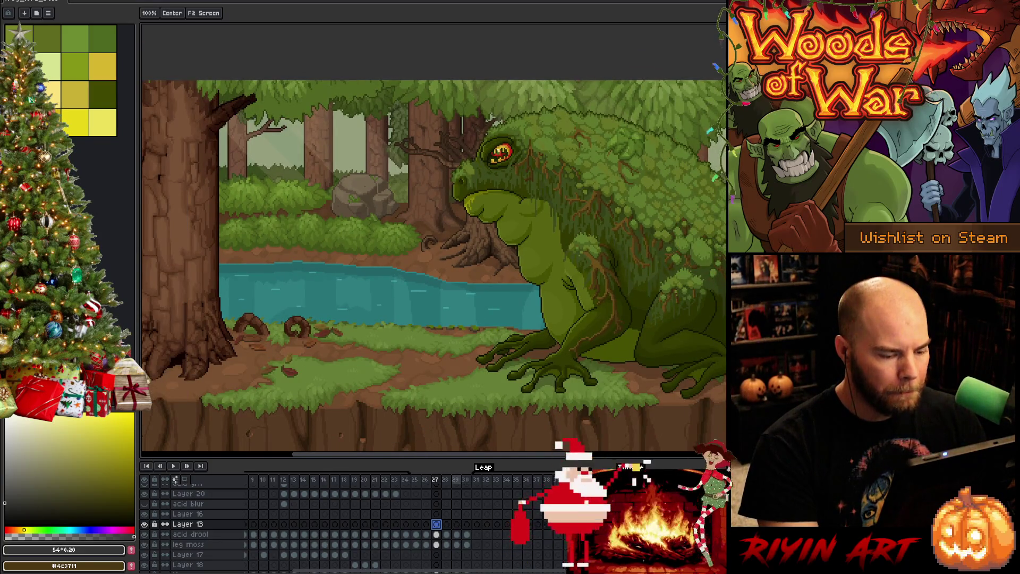
Select empty frame 30 on the acid drool layer, with the Pencil and dark olive #313900.
{"action": "left_click_drag", "start_coordinate": [467, 534], "coordinate": [467, 545]}
{"action": "scroll", "coordinate": [472, 556], "scroll_direction": "down", "scroll_amount": 4}
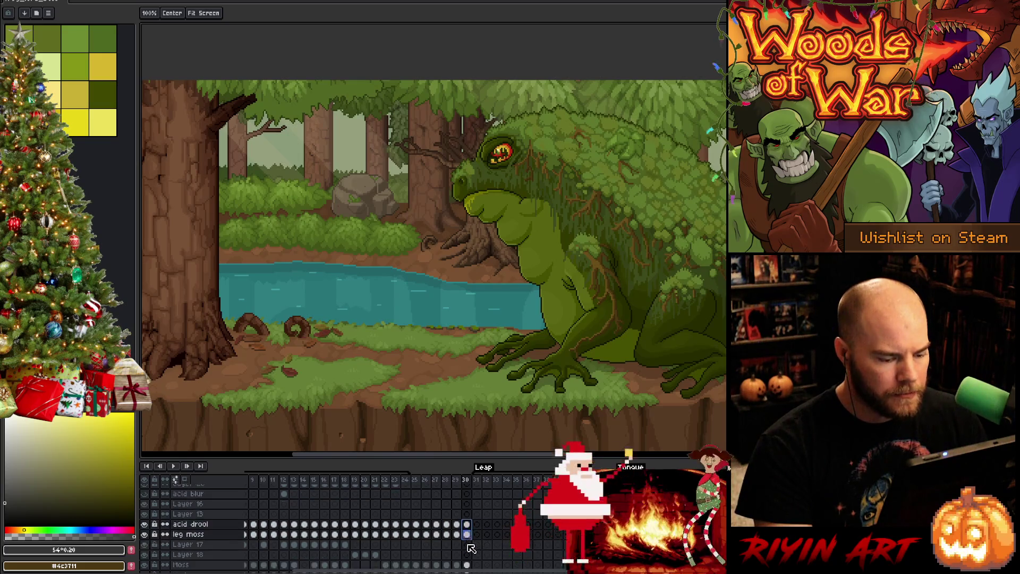
{"action": "scroll", "coordinate": [472, 549], "scroll_direction": "down", "scroll_amount": 3}
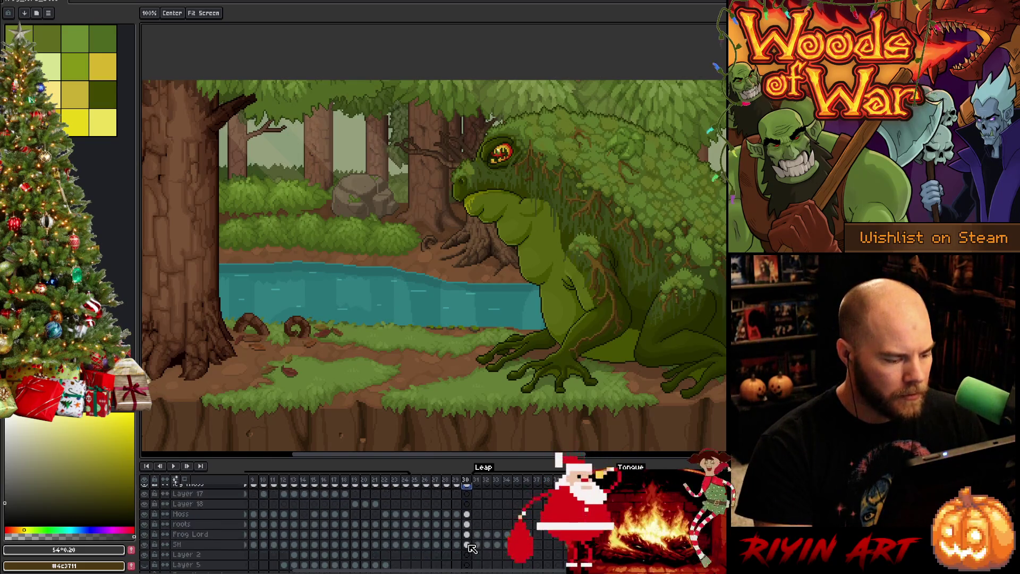
{"action": "left_click", "coordinate": [467, 534]}
{"action": "scroll", "coordinate": [472, 534], "scroll_direction": "up", "scroll_amount": 1}
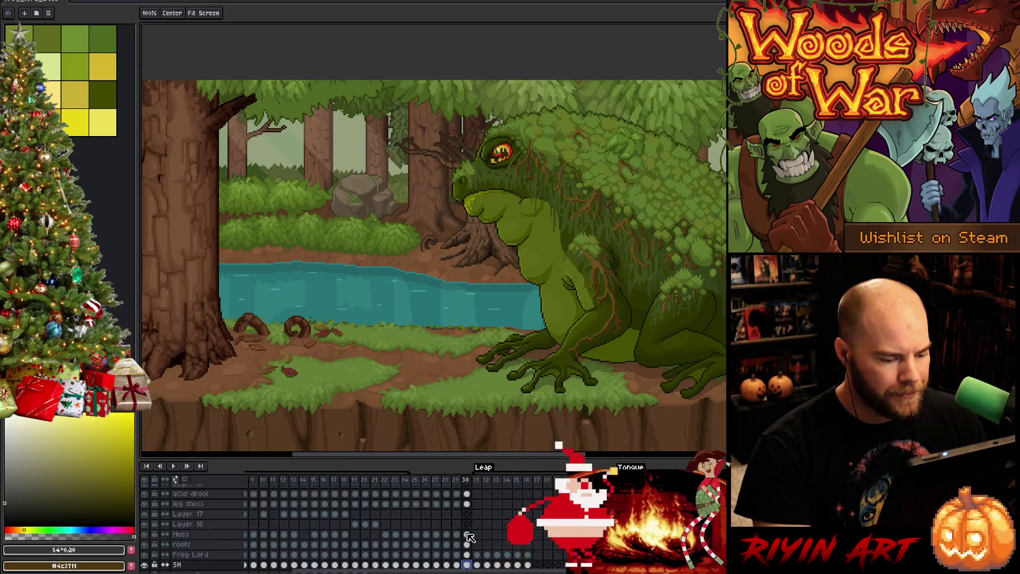
{"action": "scroll", "coordinate": [474, 533], "scroll_direction": "up", "scroll_amount": 5}
{"action": "left_click", "coordinate": [469, 530]}
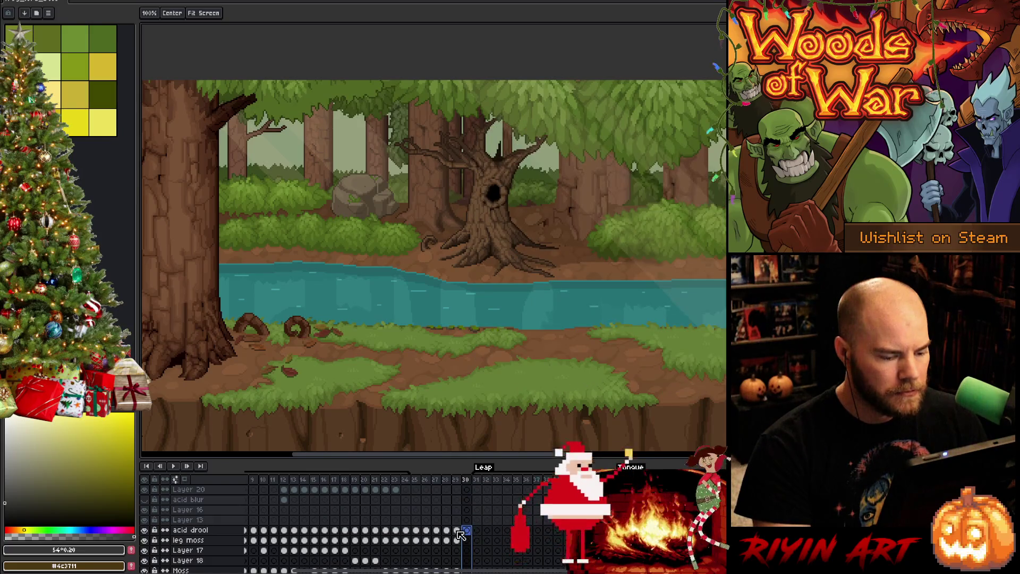
{"action": "left_click", "coordinate": [457, 531]}
{"action": "key", "text": "b"}
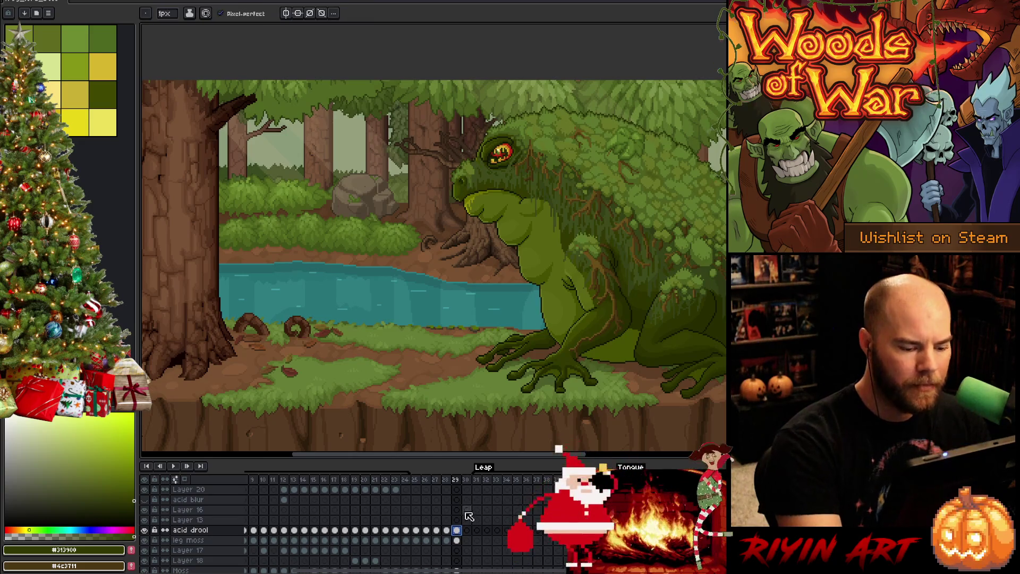
{"action": "left_click", "coordinate": [467, 530]}
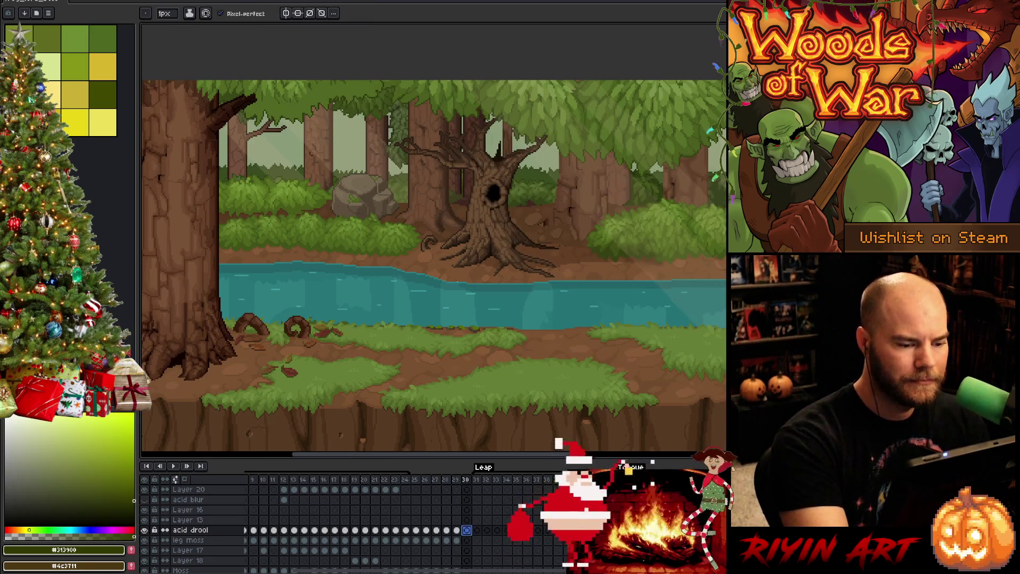
{"action": "key", "text": "x"}
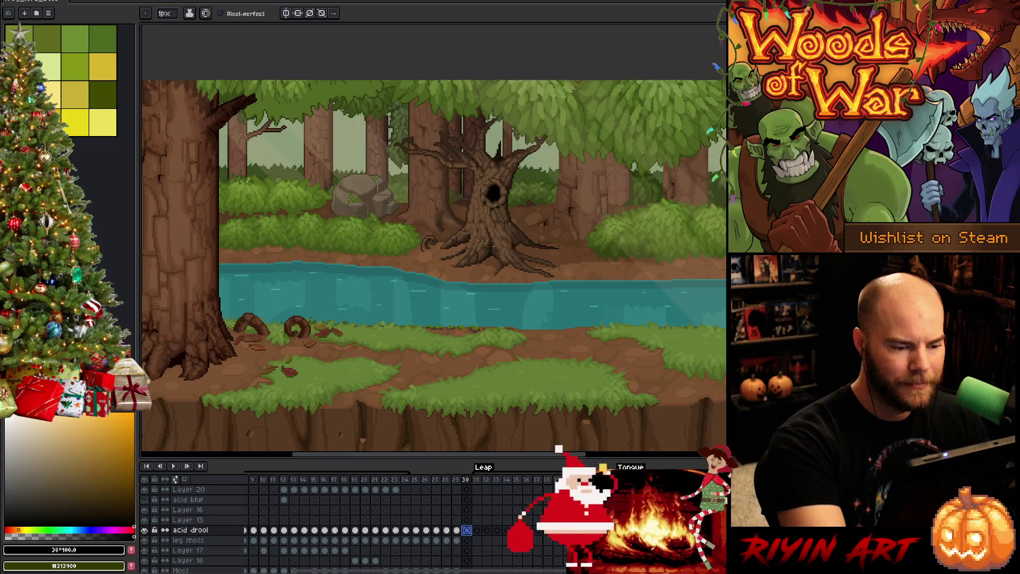
Sketch a curved dark olive line beneath the tree roots and a short downward line to their right.
{"action": "mouse_move", "coordinate": [490, 275]}
{"action": "left_mouse_down"}
{"action": "mouse_move", "coordinate": [506, 252]}
{"action": "mouse_move", "coordinate": [579, 255]}
{"action": "mouse_move", "coordinate": [587, 280]}
{"action": "mouse_move", "coordinate": [502, 271]}
{"action": "mouse_move", "coordinate": [577, 243]}
{"action": "mouse_move", "coordinate": [605, 281]}
{"action": "left_mouse_up"}
{"action": "key", "text": "ctrl+z"}
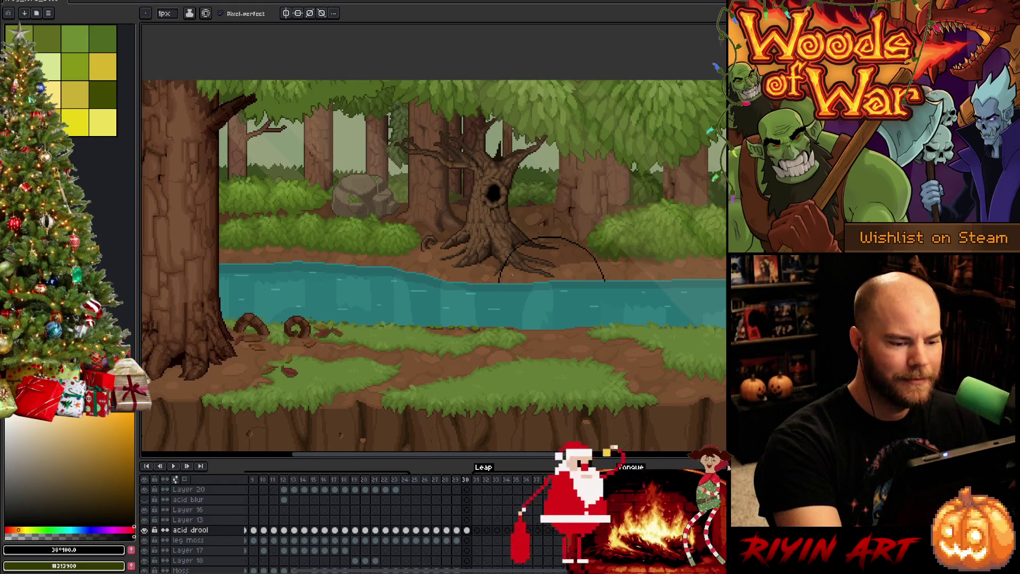
{"action": "mouse_move", "coordinate": [505, 277]}
{"action": "left_mouse_down"}
{"action": "mouse_move", "coordinate": [573, 269]}
{"action": "mouse_move", "coordinate": [511, 276]}
{"action": "left_mouse_up"}
{"action": "key", "text": "ctrl+z"}
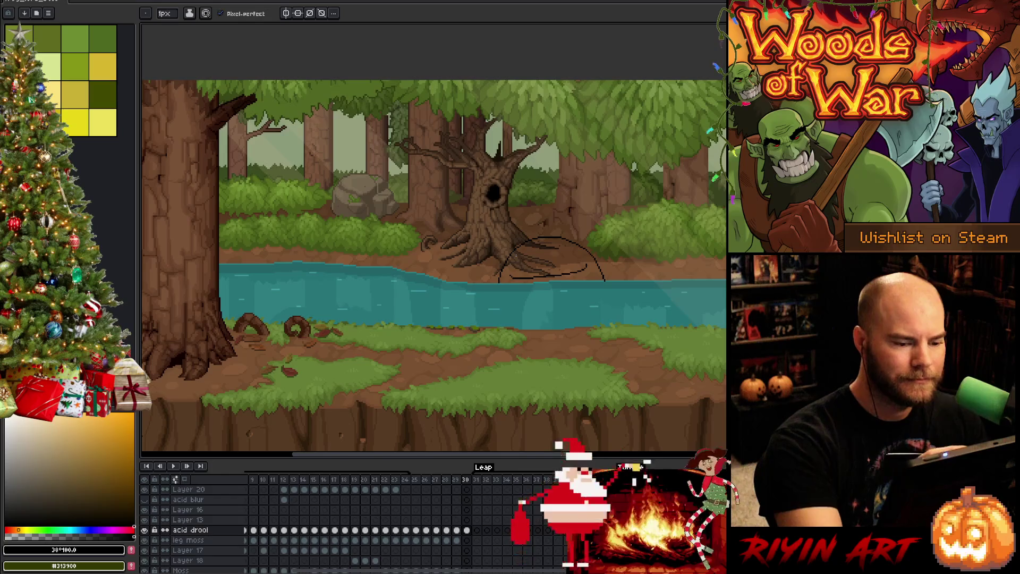
{"action": "key", "text": "ctrl+z"}
{"action": "left_click_drag", "start_coordinate": [507, 277], "coordinate": [572, 271]}
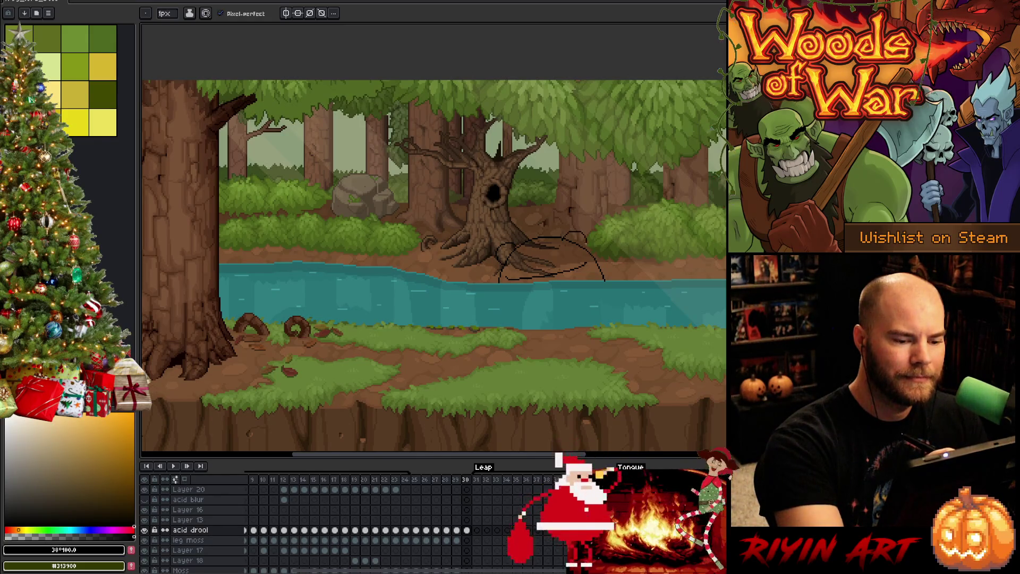
{"action": "left_click_drag", "start_coordinate": [584, 232], "coordinate": [590, 249]}
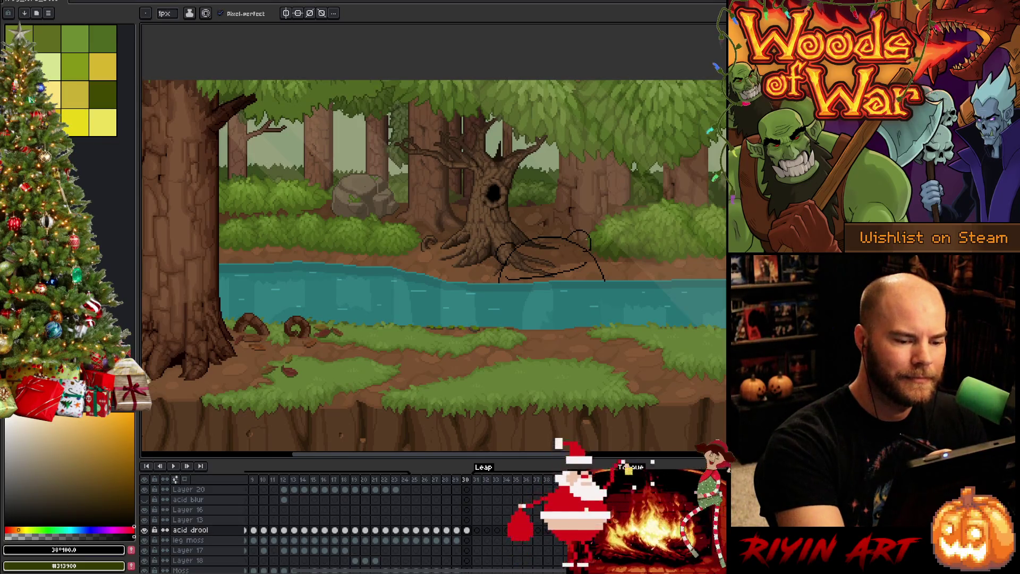
{"action": "left_click_drag", "start_coordinate": [584, 236], "coordinate": [587, 243]}
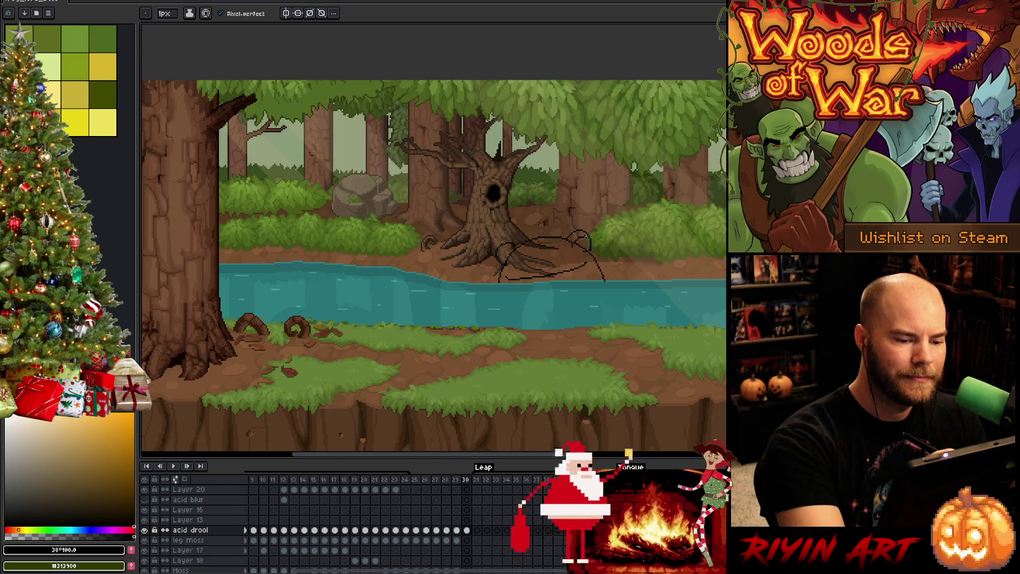
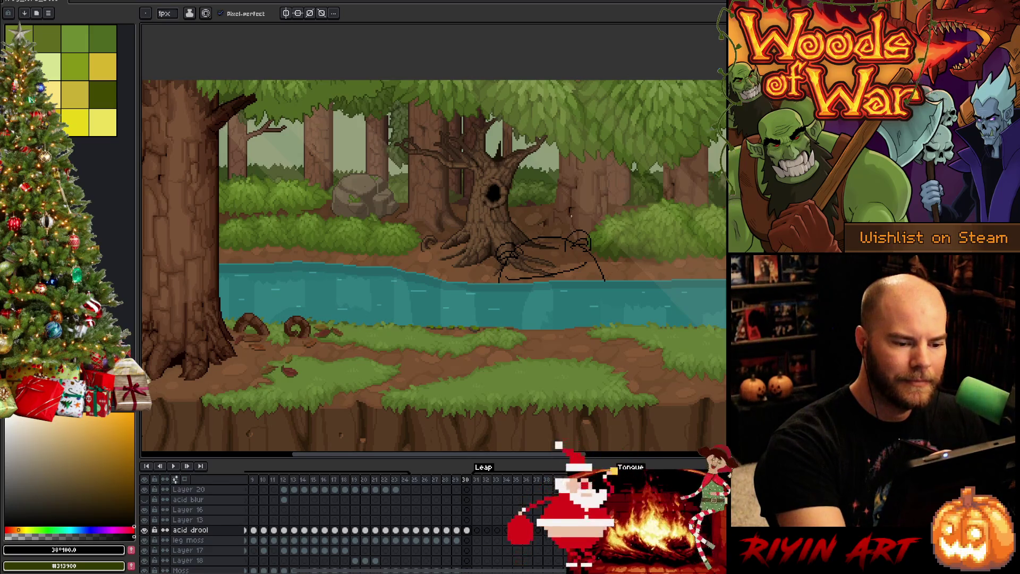
Sketch the frog head's curved lower outline dipping below the water line, redrawing until it fits.
{"action": "key", "text": "b"}
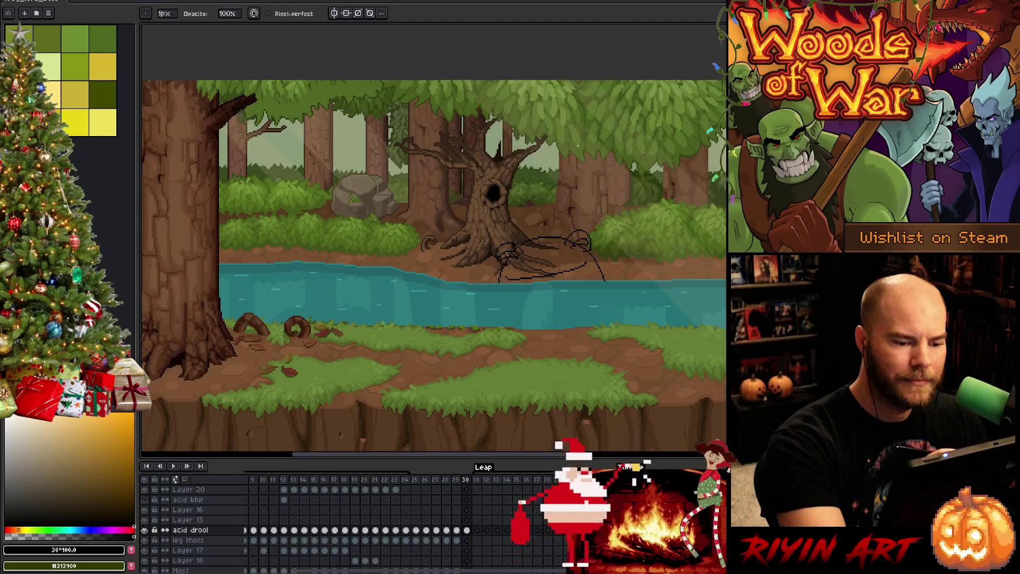
{"action": "key", "text": "e"}
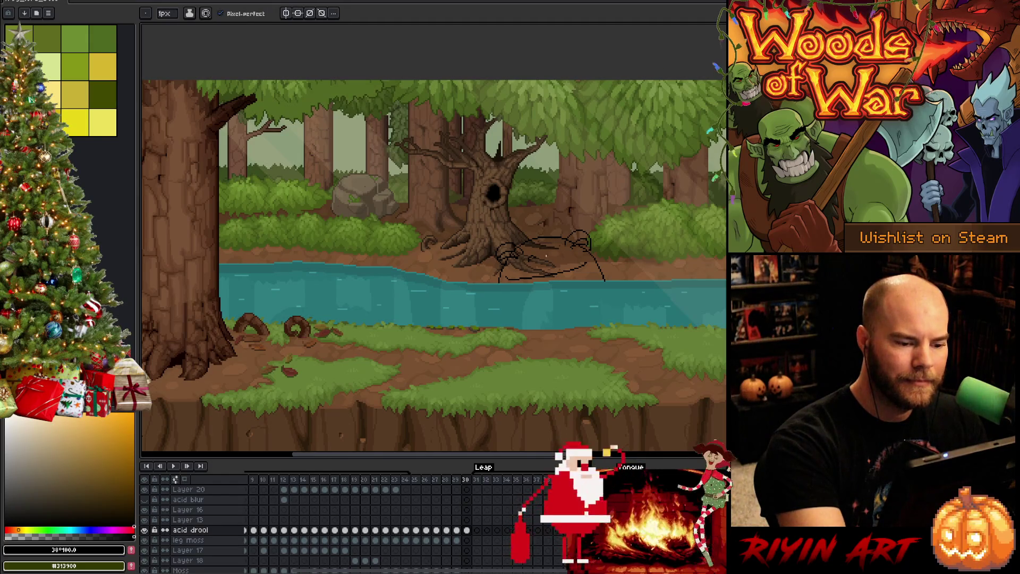
{"action": "mouse_move", "coordinate": [515, 282]}
{"action": "left_mouse_down"}
{"action": "mouse_move", "coordinate": [549, 286]}
{"action": "mouse_move", "coordinate": [529, 289]}
{"action": "mouse_move", "coordinate": [585, 265]}
{"action": "left_mouse_up"}
{"action": "key", "text": "ctrl+z"}
{"action": "key", "text": "ctrl+z"}
{"action": "key", "text": "ctrl+z"}
{"action": "mouse_move", "coordinate": [508, 282]}
{"action": "left_mouse_down"}
{"action": "mouse_move", "coordinate": [551, 289]}
{"action": "mouse_move", "coordinate": [588, 264]}
{"action": "left_mouse_up"}
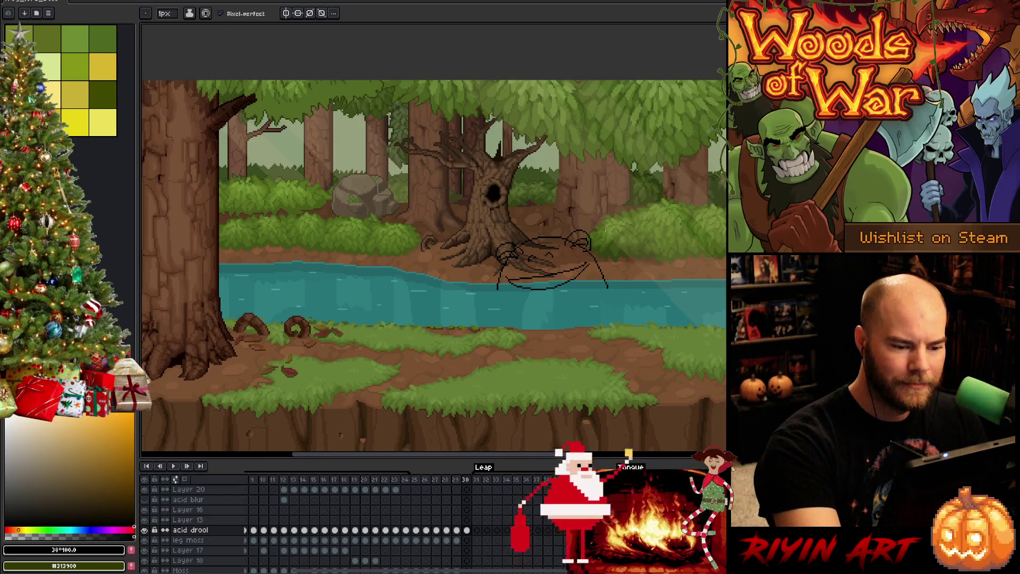
{"action": "left_click_drag", "start_coordinate": [497, 290], "coordinate": [504, 308]}
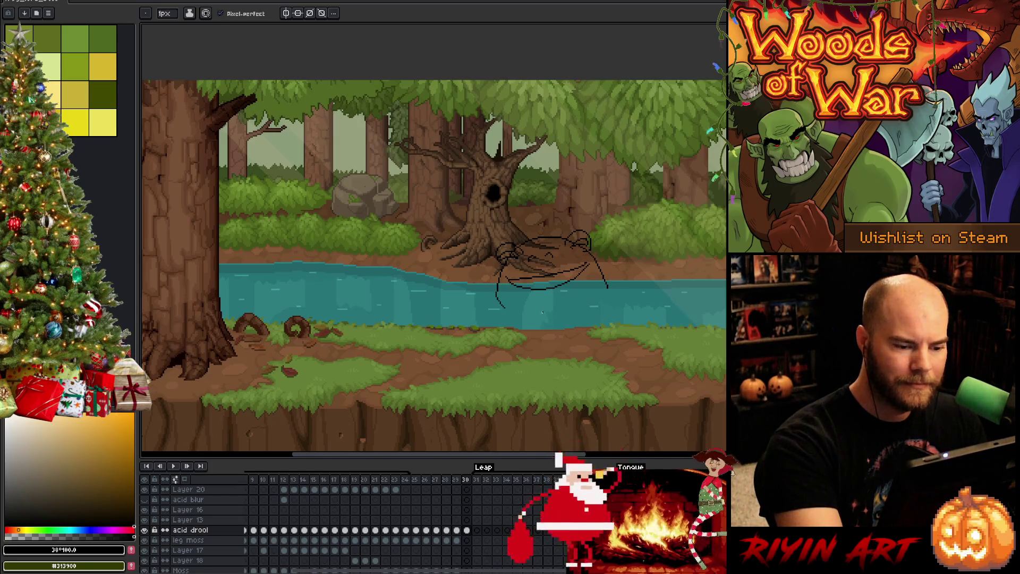
{"action": "key", "text": "ctrl+z"}
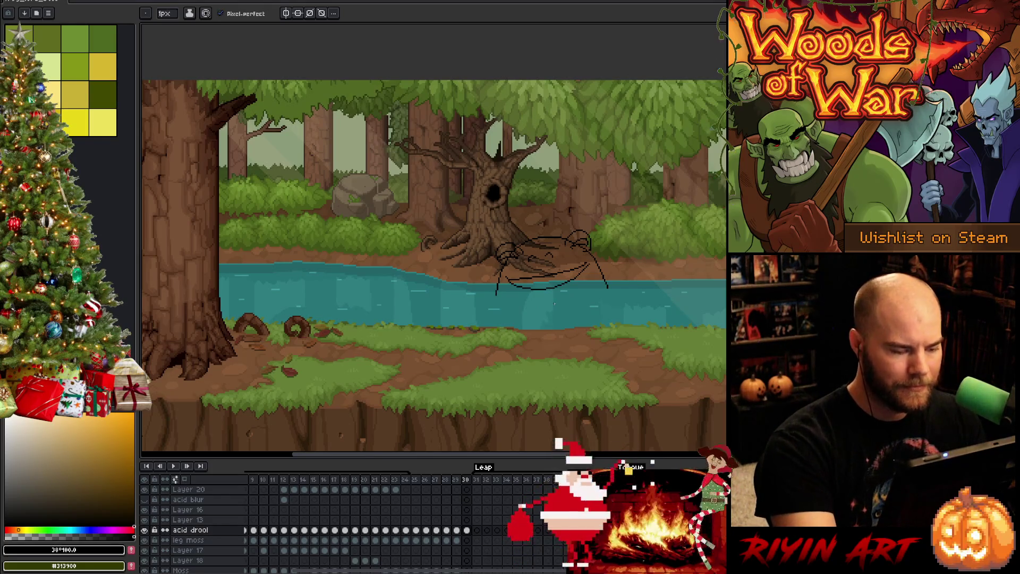
{"action": "key", "text": "x"}
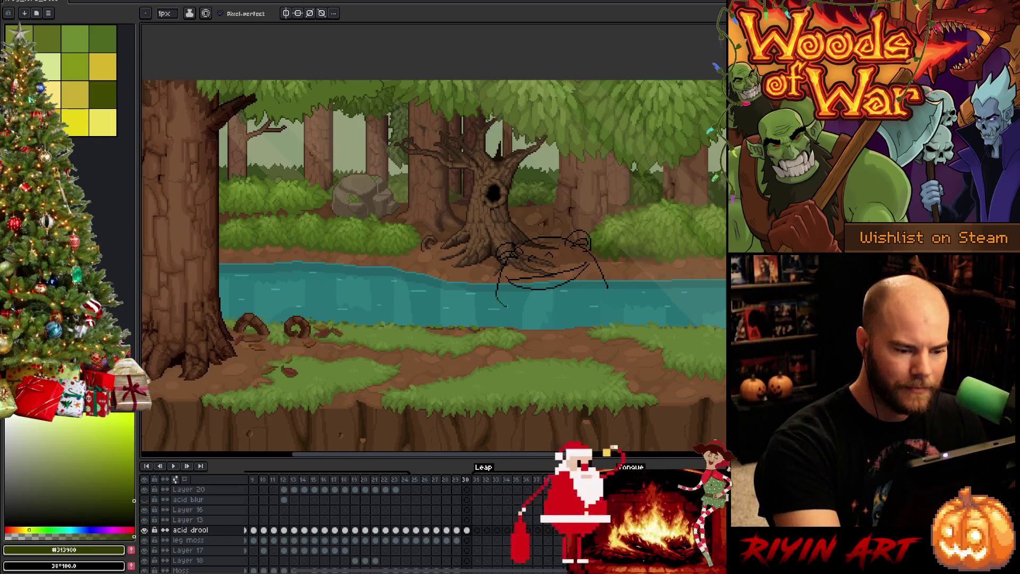
{"action": "key", "text": "ctrl+z"}
{"action": "mouse_move", "coordinate": [498, 298]}
{"action": "left_mouse_down"}
{"action": "mouse_move", "coordinate": [540, 316]}
{"action": "mouse_move", "coordinate": [605, 291]}
{"action": "left_mouse_up"}
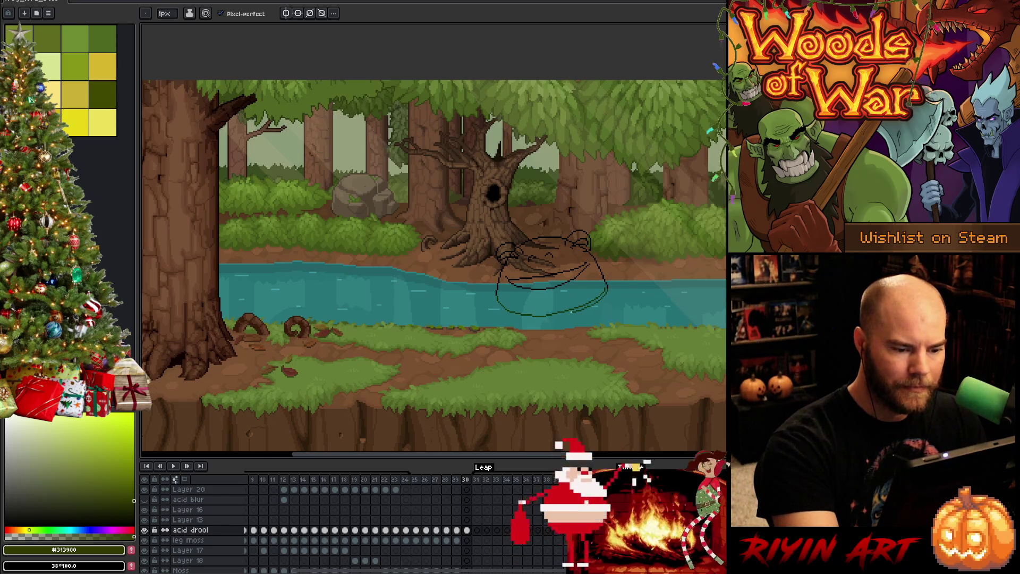
Bucket-fill the sketched frog head with dark olive green, then select frame 30 on Layer 13.
{"action": "key", "text": "g"}
{"action": "left_click", "coordinate": [602, 282]}
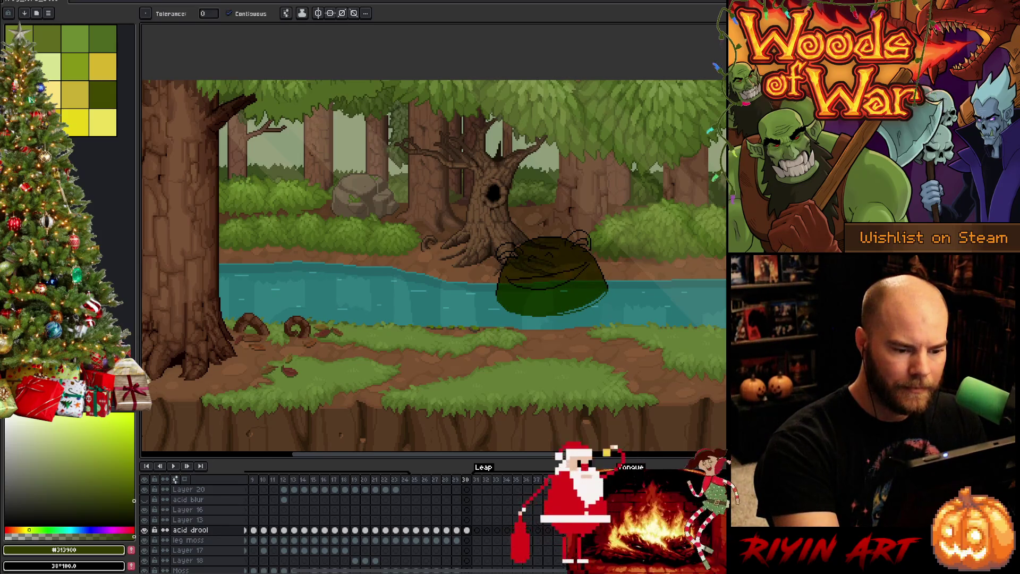
{"action": "left_click", "coordinate": [601, 296]}
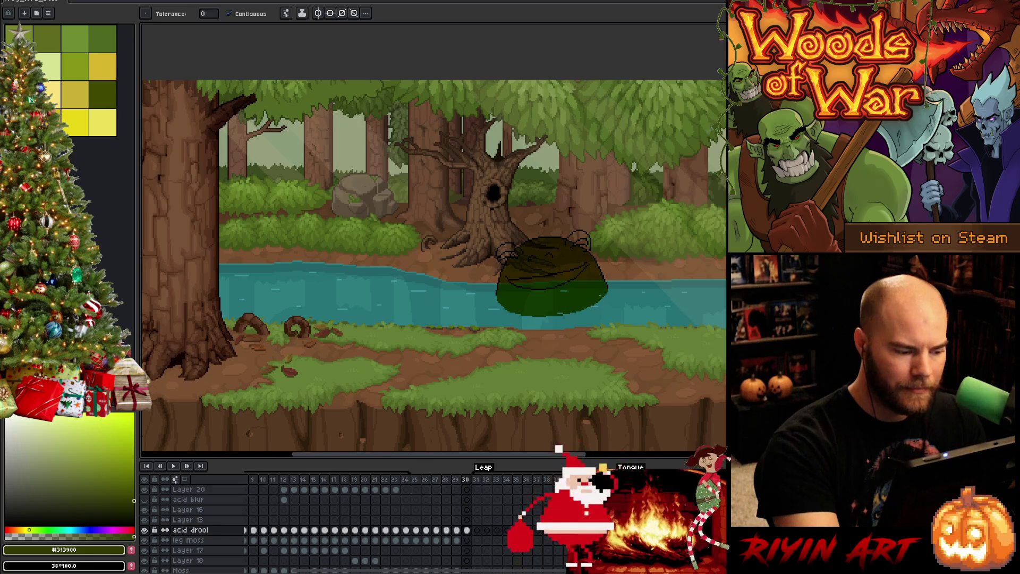
{"action": "left_click", "coordinate": [467, 531]}
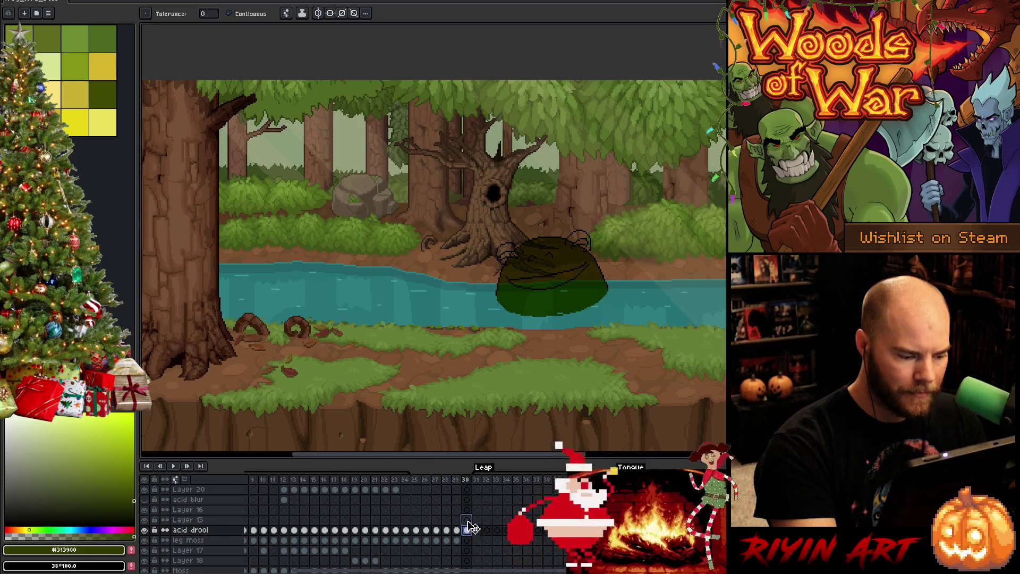
{"action": "left_click", "coordinate": [467, 521]}
Fill the frog's right eye bump dark olive, then view frame 29's finished toad.
{"action": "key", "text": "i"}
{"action": "key", "text": "b"}
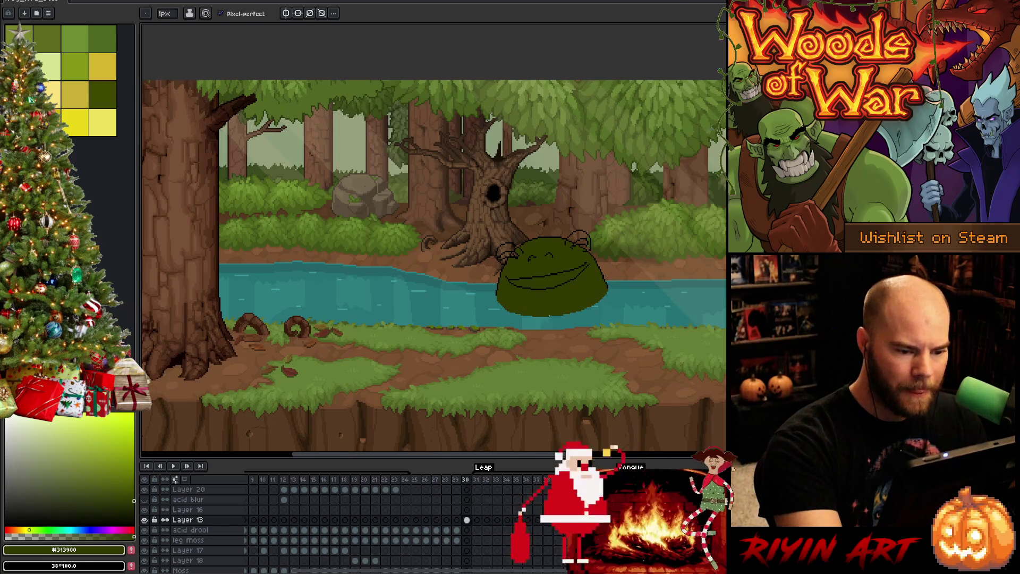
{"action": "key", "text": "g"}
{"action": "left_click", "coordinate": [579, 239]}
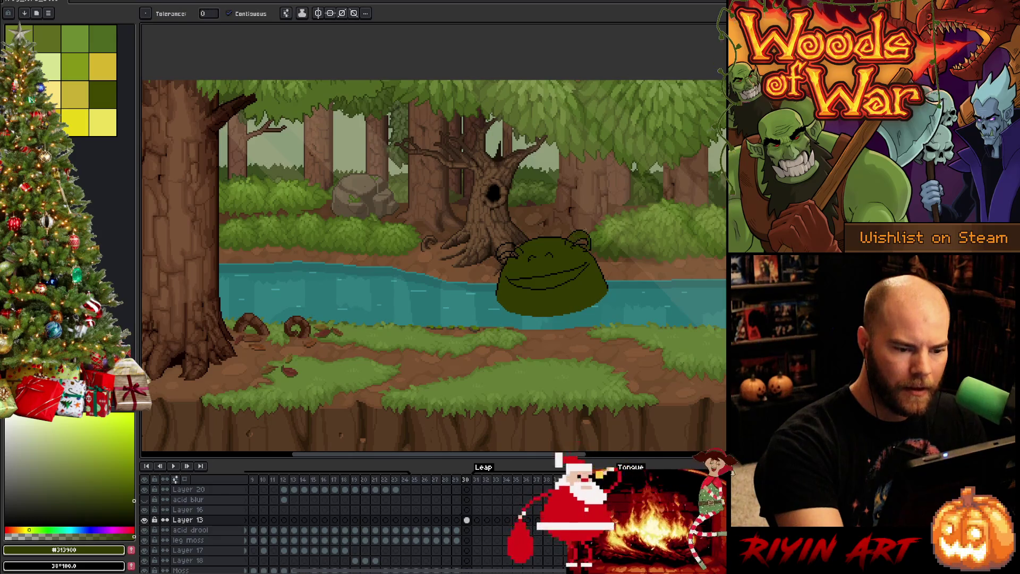
{"action": "key", "text": "b"}
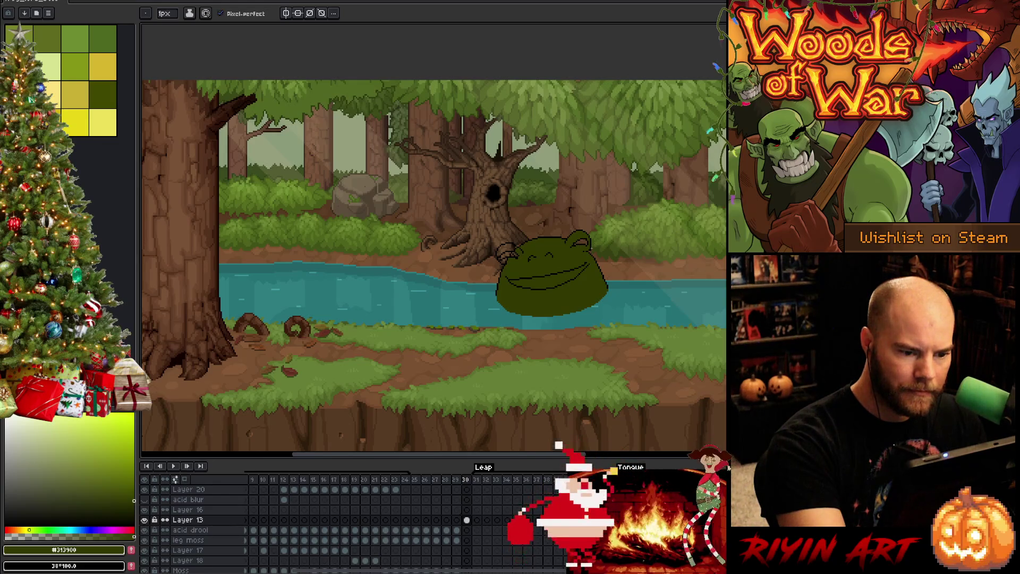
{"action": "key", "text": "e"}
{"action": "key", "text": "b"}
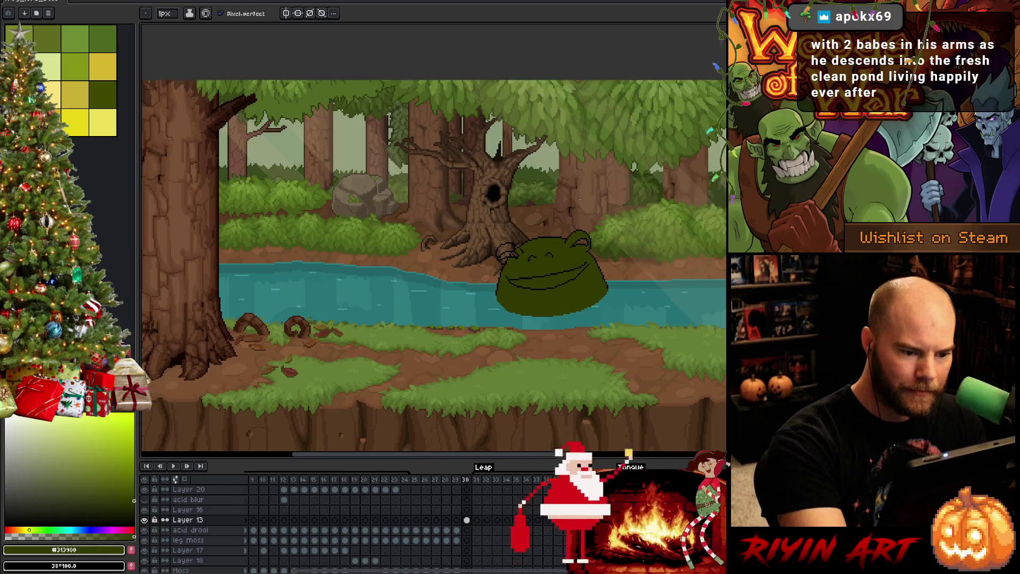
{"action": "key", "text": "g"}
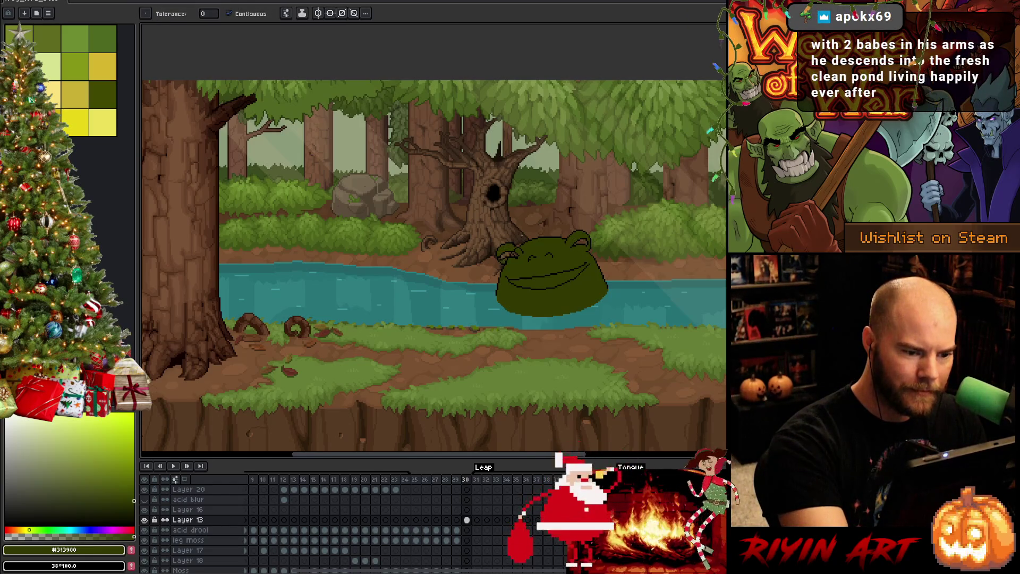
{"action": "key", "text": "b"}
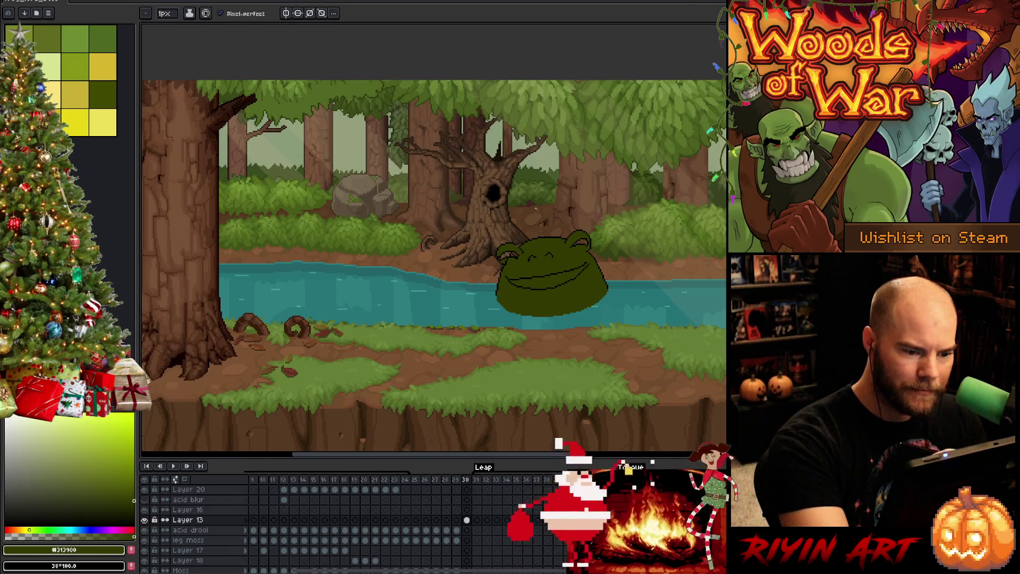
{"action": "left_click", "coordinate": [508, 259], "text": "alt"}
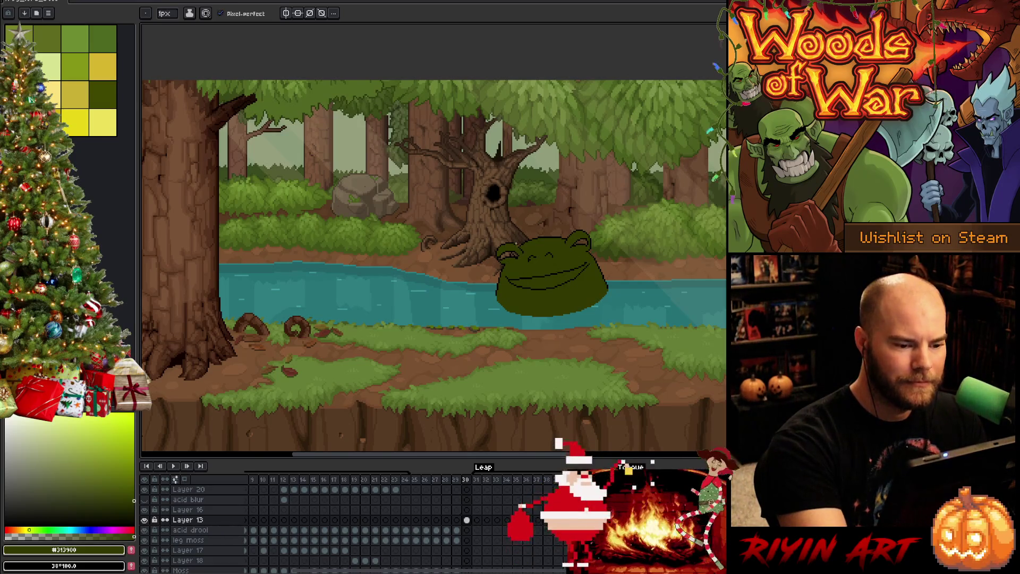
{"action": "key", "text": "Left"}
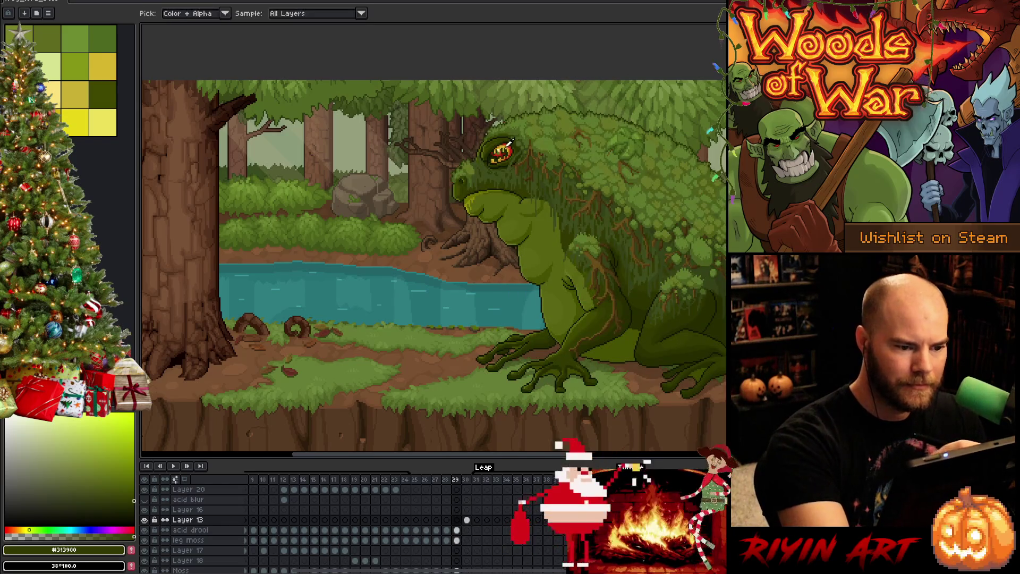
On frame 30, paint yellow eyelids on both of the frog's eye bumps.
{"action": "key", "text": "Right"}
{"action": "left_click_drag", "start_coordinate": [504, 254], "coordinate": [511, 258]}
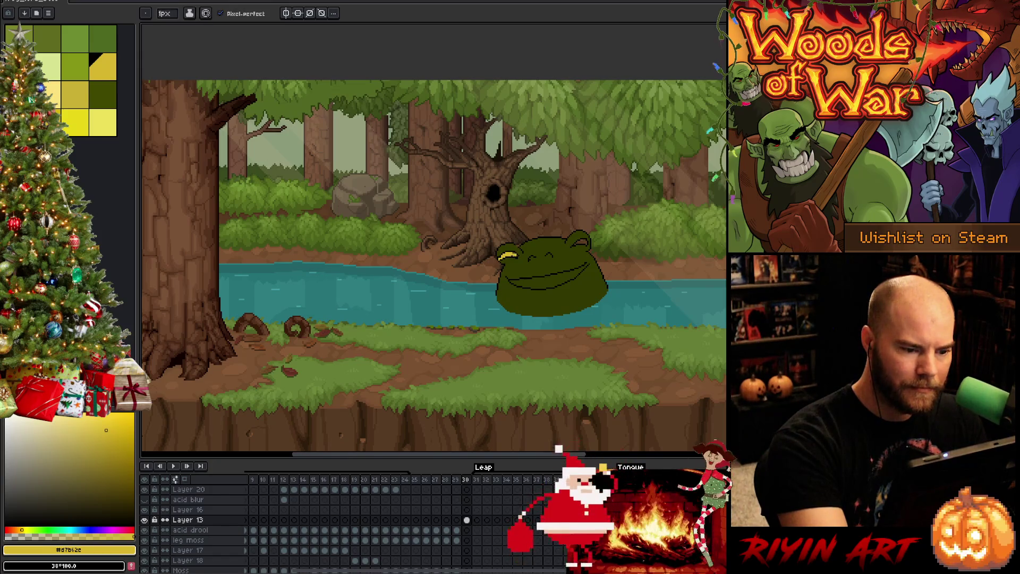
{"action": "left_click_drag", "start_coordinate": [577, 240], "coordinate": [587, 244]}
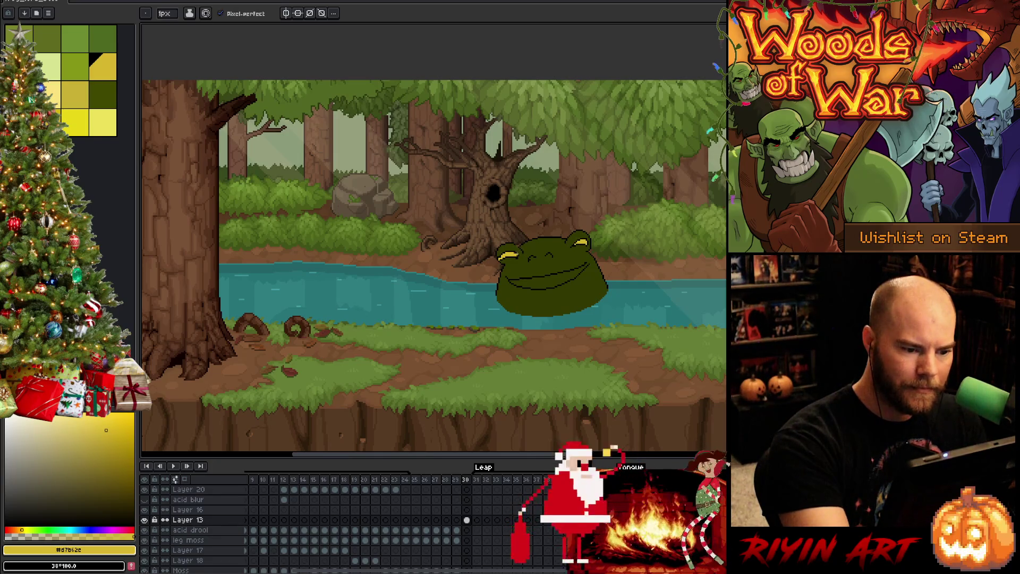
{"action": "key", "text": "x"}
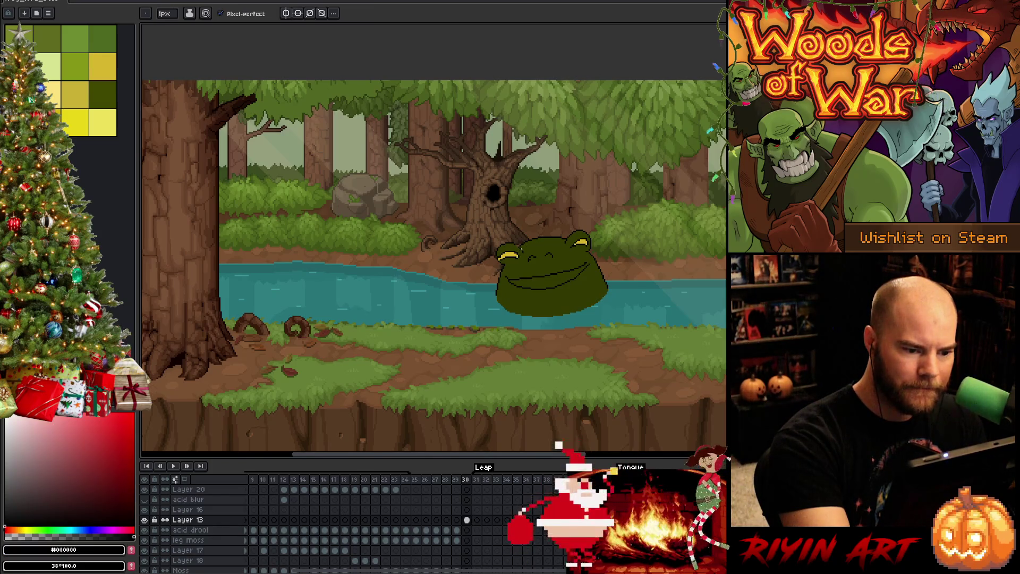
{"action": "left_click", "coordinate": [547, 298], "text": "alt"}
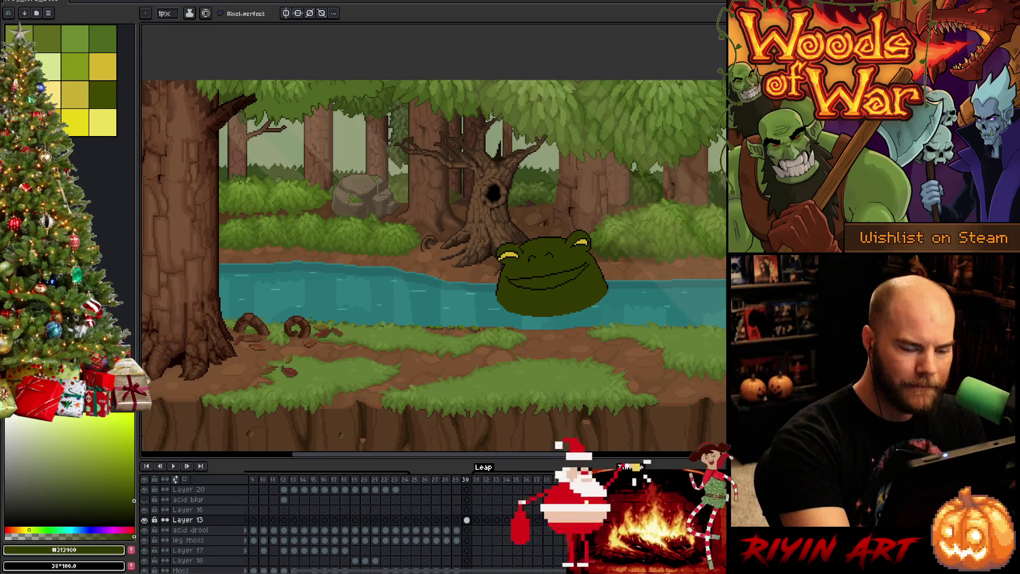
Review frame 25 and play the animation, then try a brown head fill and undo it.
{"action": "left_click", "coordinate": [415, 520]}
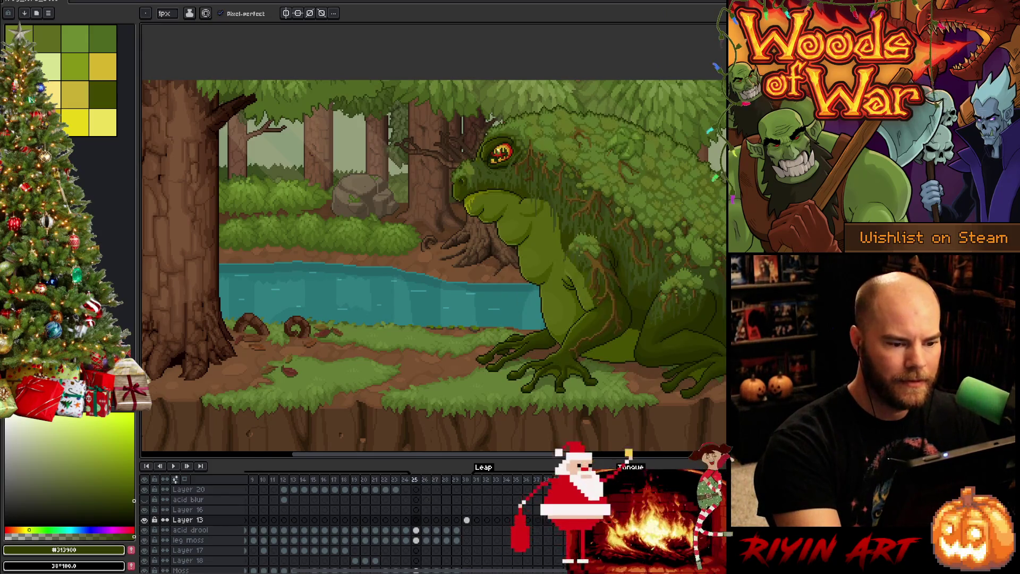
{"action": "key", "text": "Return"}
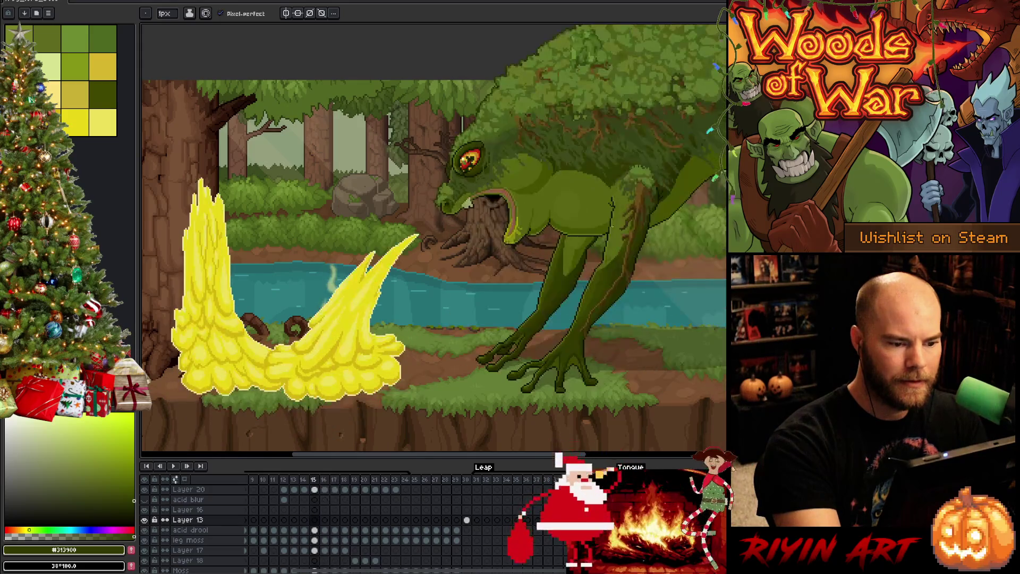
{"action": "left_click", "coordinate": [510, 188], "text": "alt"}
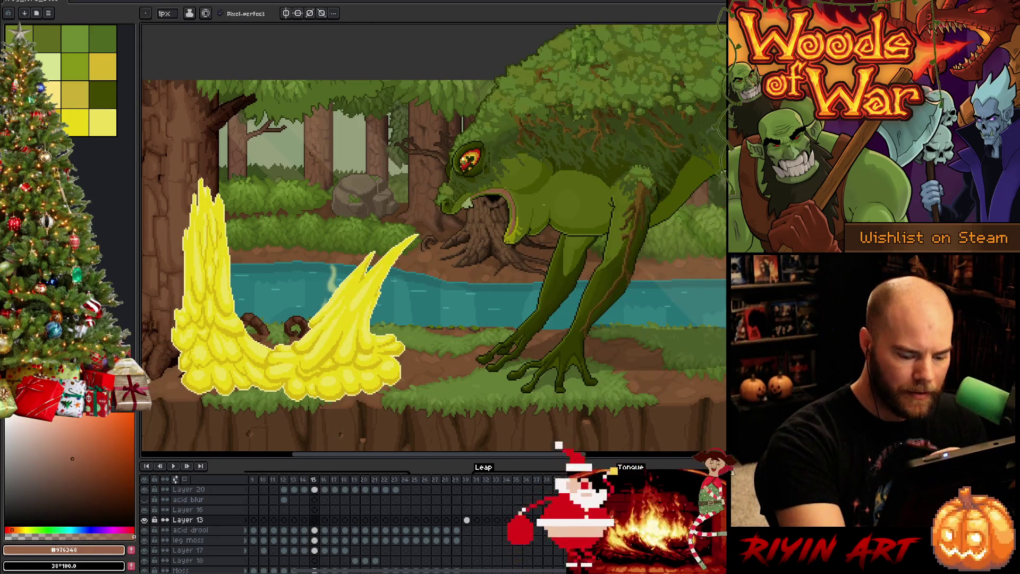
{"action": "key", "text": "Return"}
{"action": "key", "text": "g"}
{"action": "left_click", "coordinate": [547, 271]}
{"action": "key", "text": "ctrl+z"}
Fill the frog's mouth interior with brown.
{"action": "key", "text": "b"}
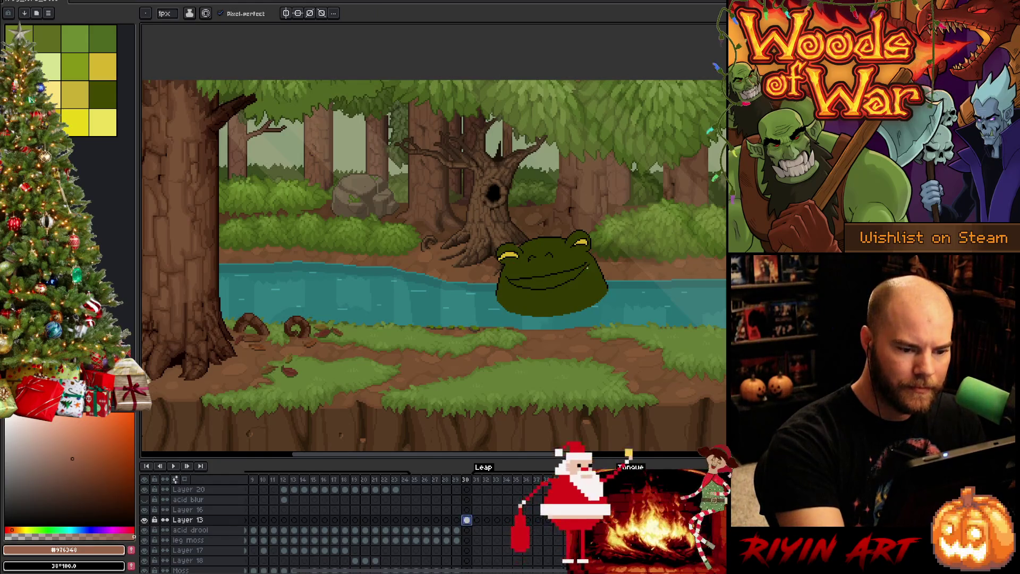
{"action": "key", "text": "x"}
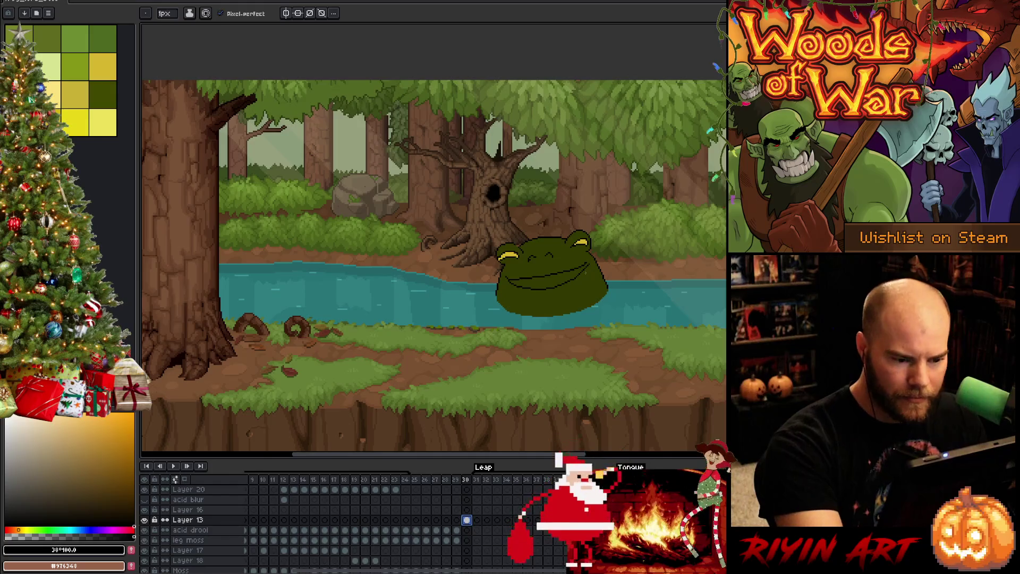
{"action": "scroll", "coordinate": [585, 271], "scroll_direction": "up", "scroll_amount": 3}
{"action": "key", "text": "i"}
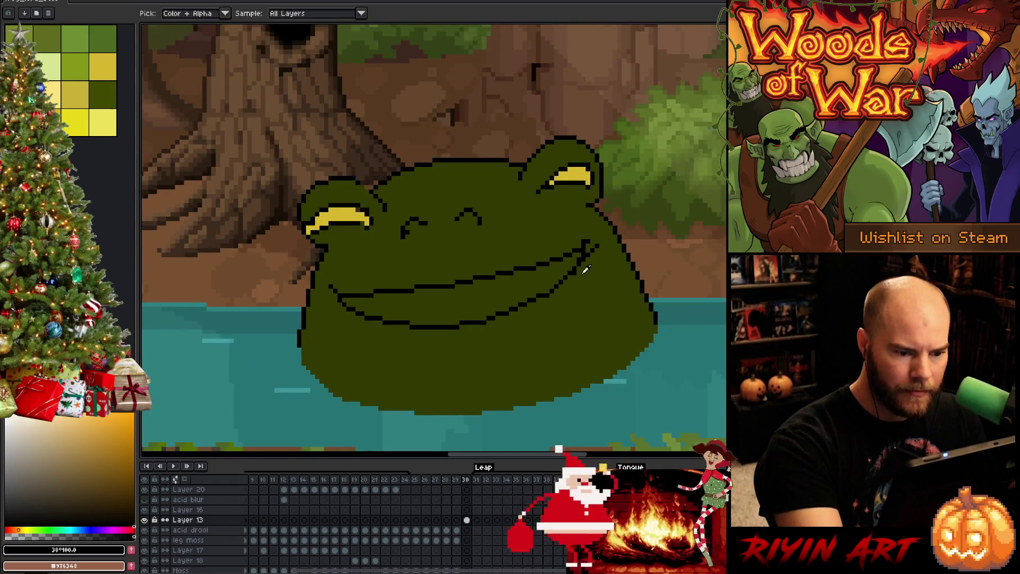
{"action": "left_click", "coordinate": [586, 270]}
{"action": "key", "text": "b"}
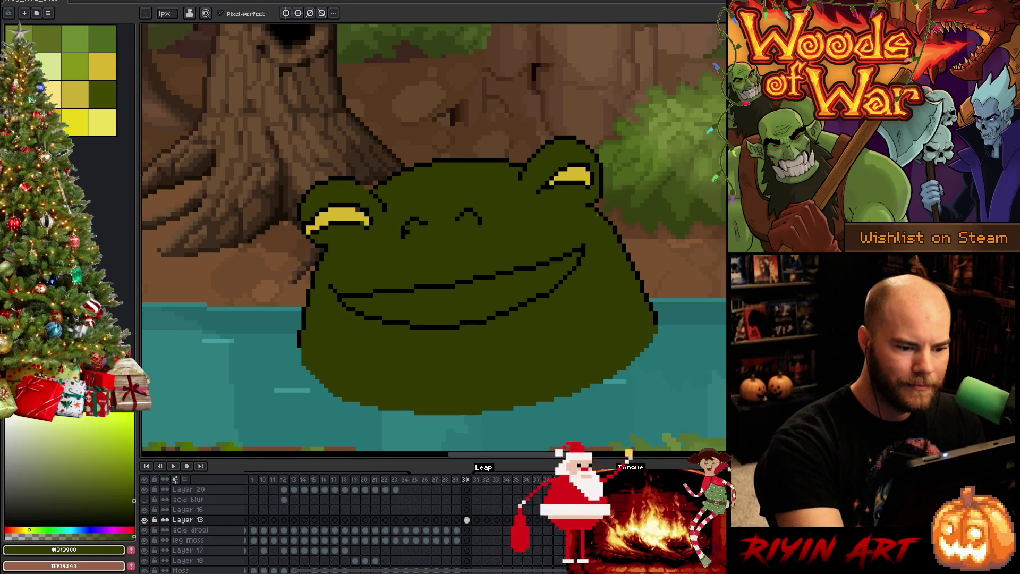
{"action": "left_click", "coordinate": [584, 250], "text": "alt"}
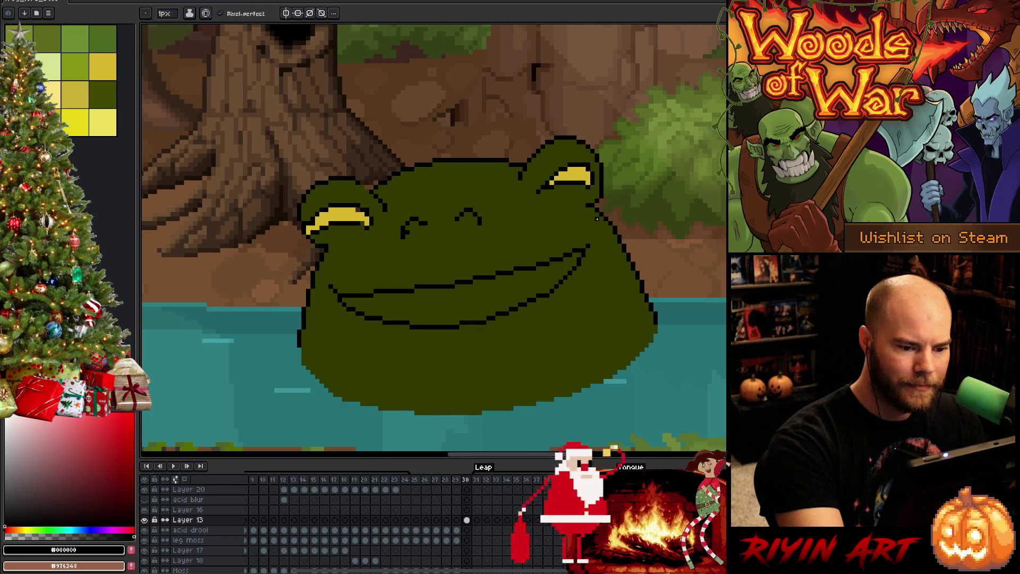
{"action": "key", "text": "x"}
{"action": "key", "text": "g"}
{"action": "left_click", "coordinate": [525, 283]}
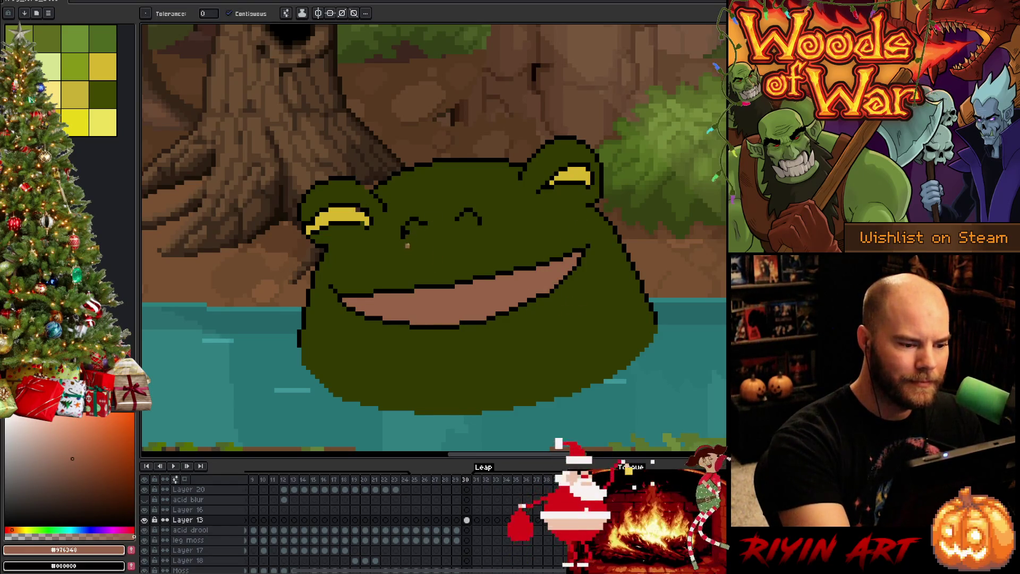
Recolour a stray eye-line stroke green and extend the left eyebrow with black pixels.
{"action": "key", "text": "x"}
{"action": "left_click", "coordinate": [410, 242], "text": "alt"}
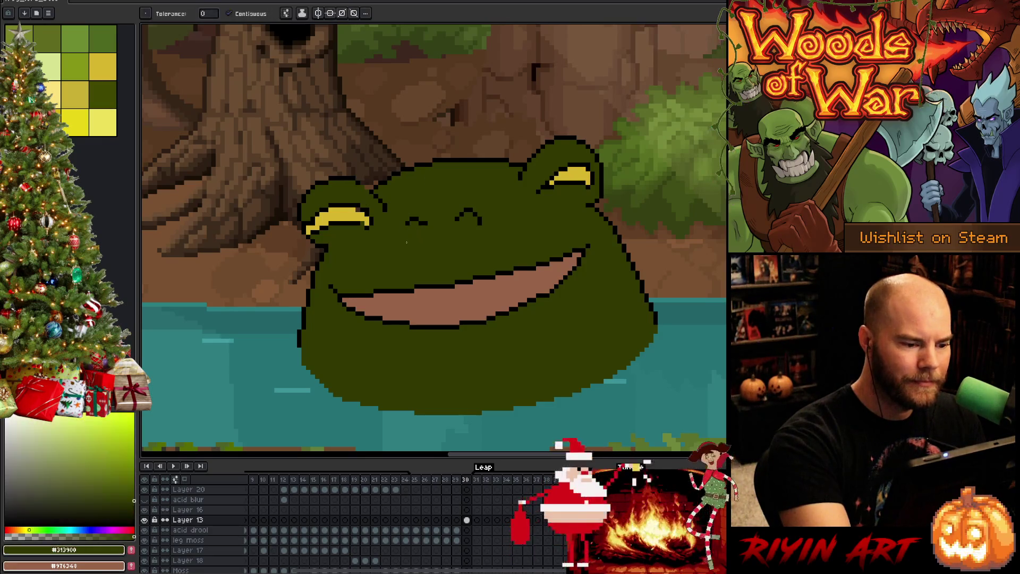
{"action": "left_click", "coordinate": [404, 234]}
{"action": "left_click", "coordinate": [411, 227], "text": "alt"}
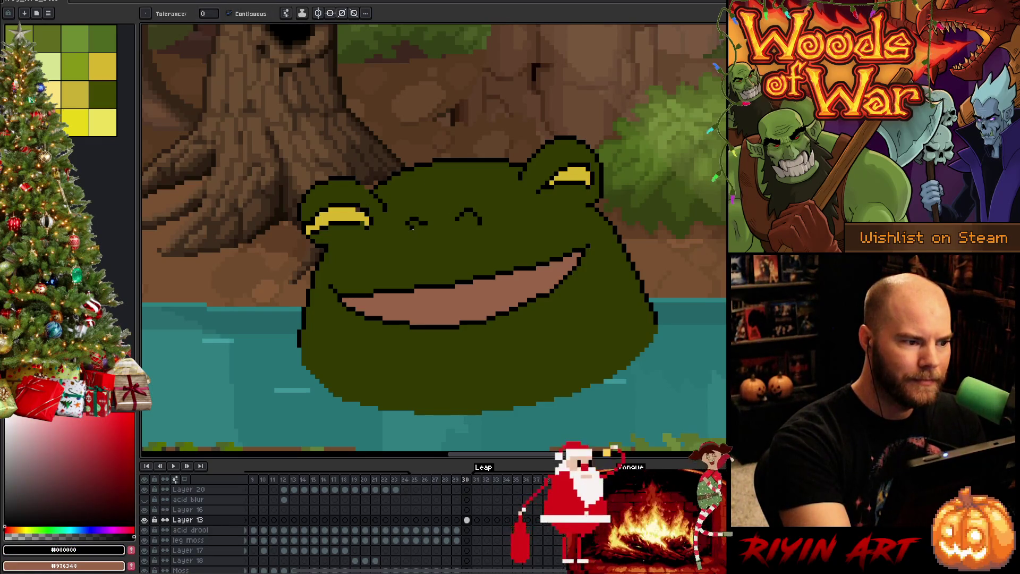
{"action": "key", "text": "b"}
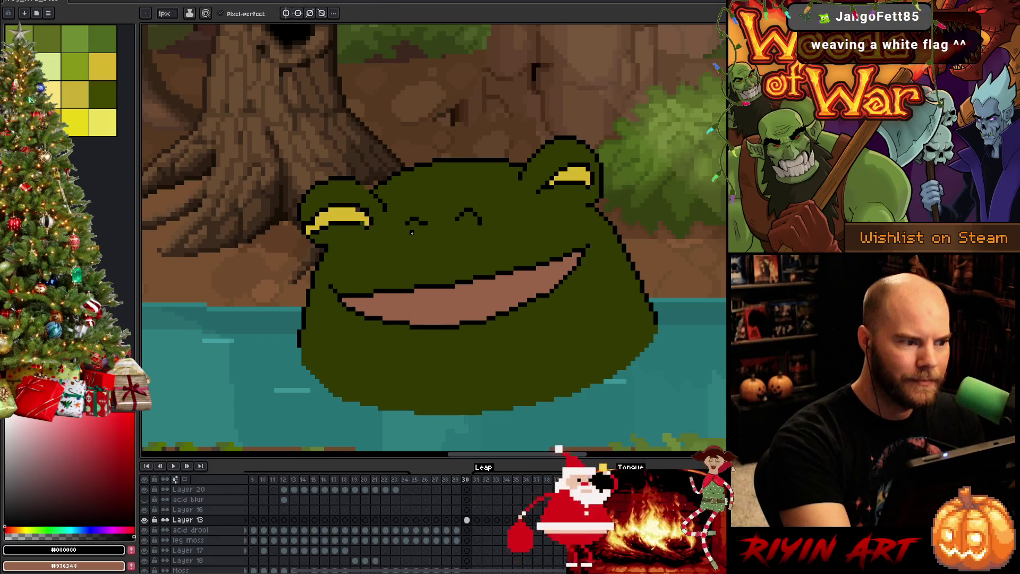
{"action": "left_click_drag", "start_coordinate": [407, 225], "coordinate": [407, 235]}
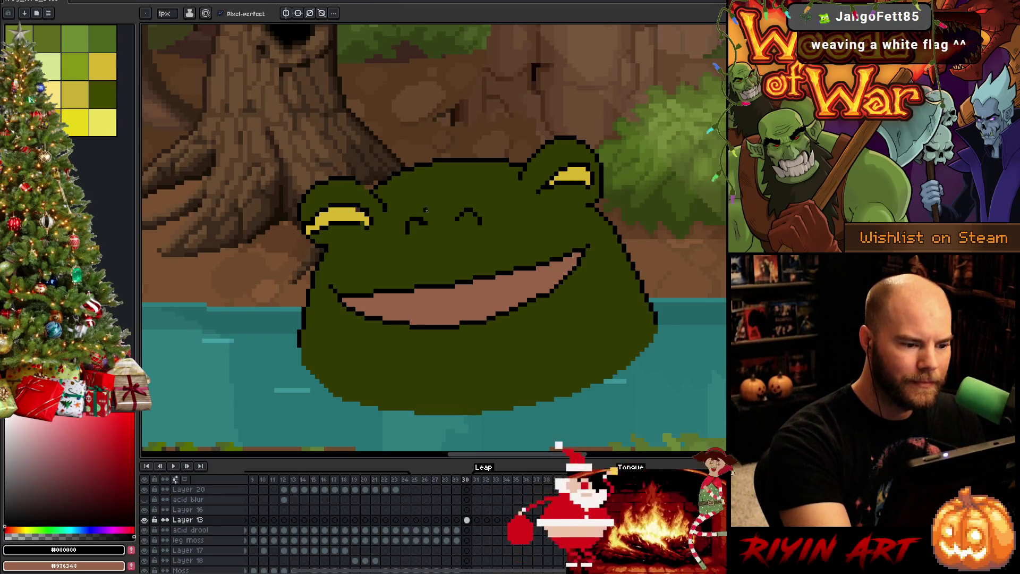
{"action": "left_click", "coordinate": [425, 211], "text": "alt"}
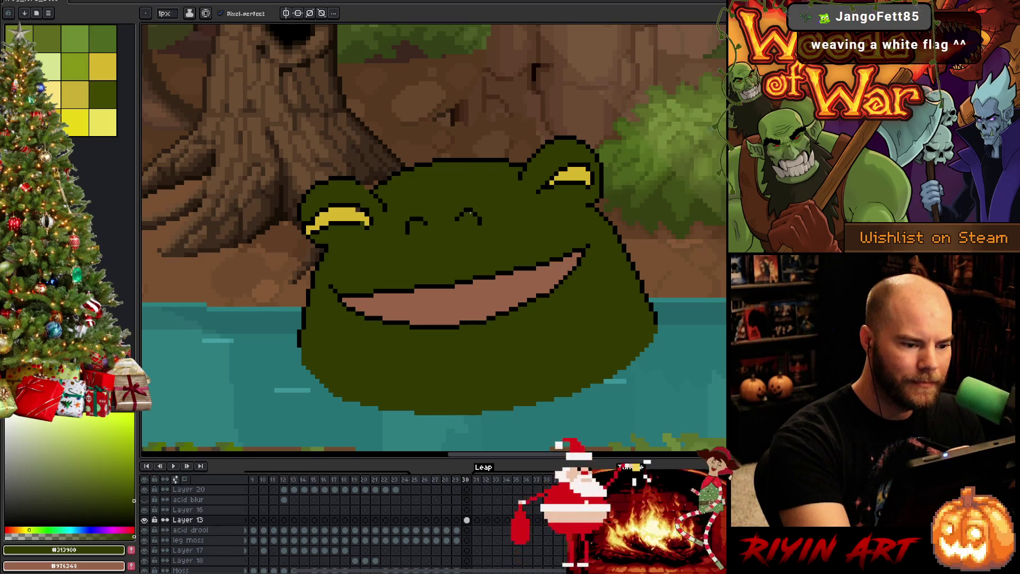
{"action": "left_click", "coordinate": [462, 211], "text": "alt"}
{"action": "left_click", "coordinate": [409, 241], "text": "alt"}
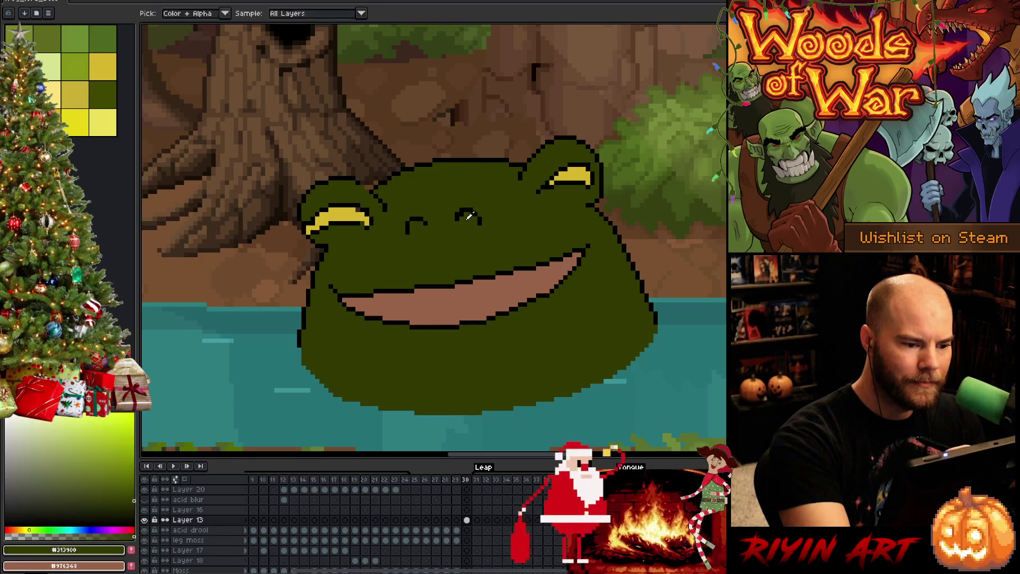
{"action": "left_click", "coordinate": [406, 235], "text": "alt"}
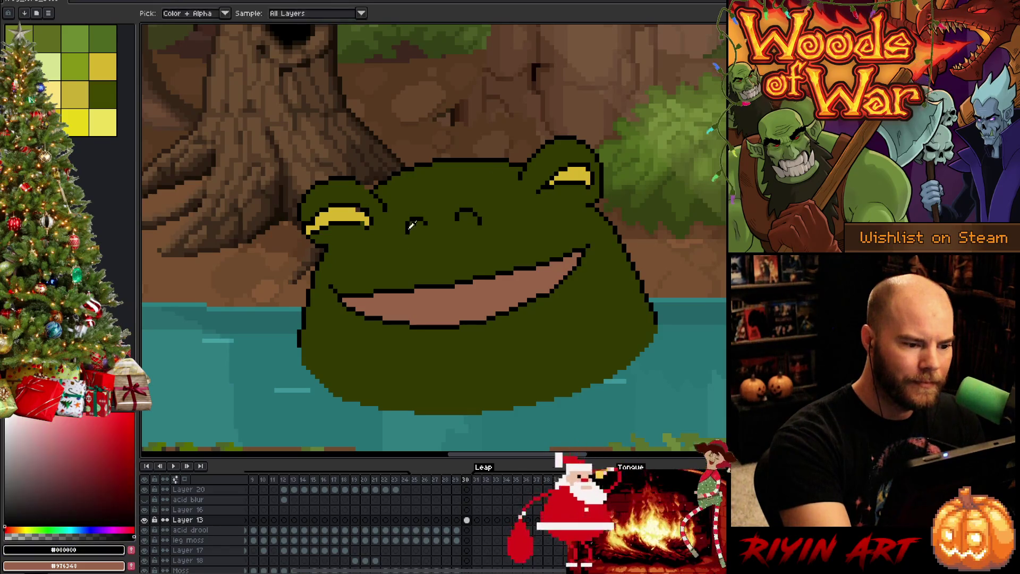
{"action": "left_click_drag", "start_coordinate": [404, 229], "coordinate": [404, 237]}
Add black pixels to the frog's right eyebrow and pick the eye yellow.
{"action": "left_click", "coordinate": [408, 237], "text": "alt"}
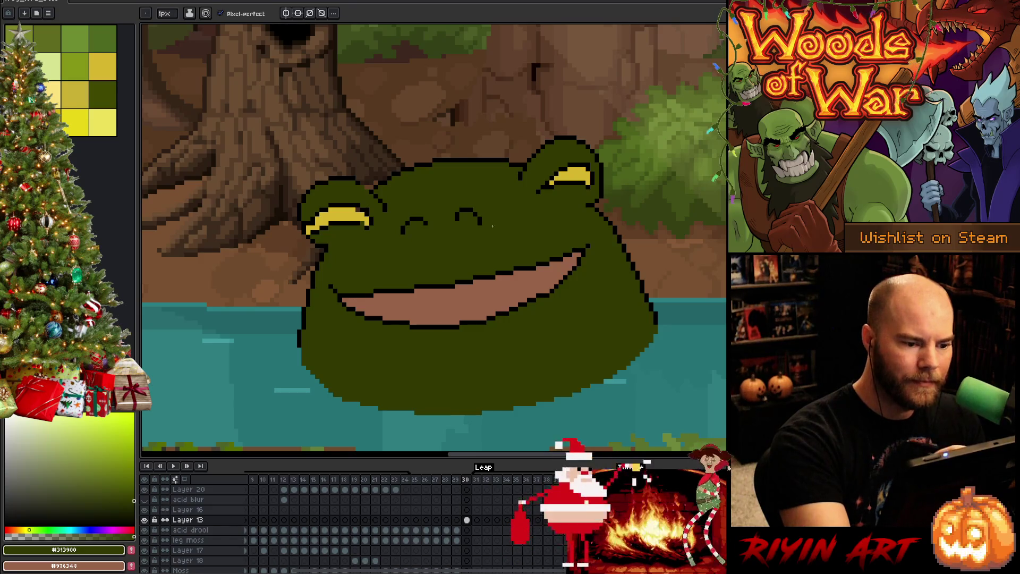
{"action": "left_click", "coordinate": [412, 232], "text": "alt"}
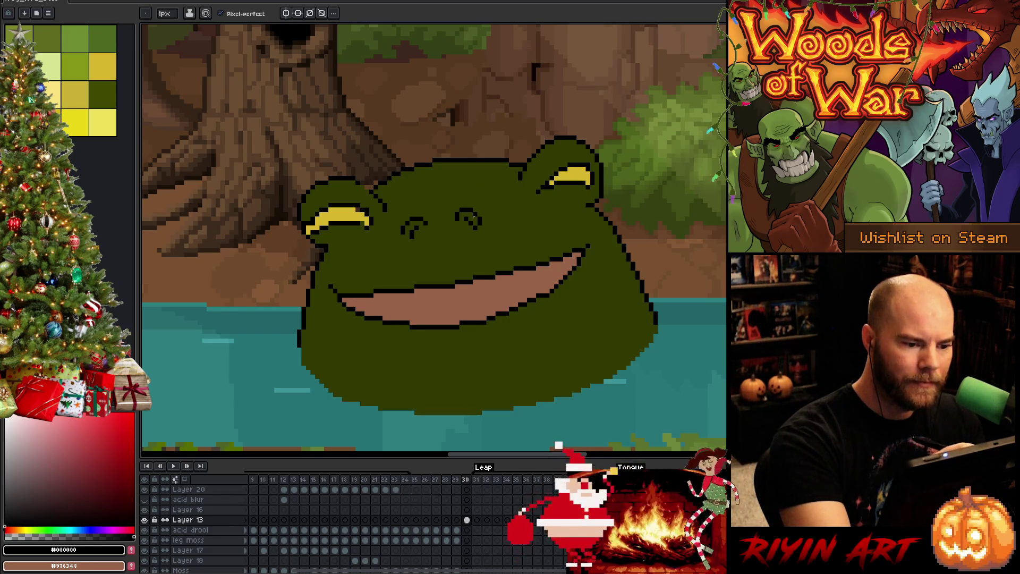
{"action": "left_click_drag", "start_coordinate": [471, 230], "coordinate": [471, 225]}
{"action": "left_click", "coordinate": [413, 237], "text": "alt"}
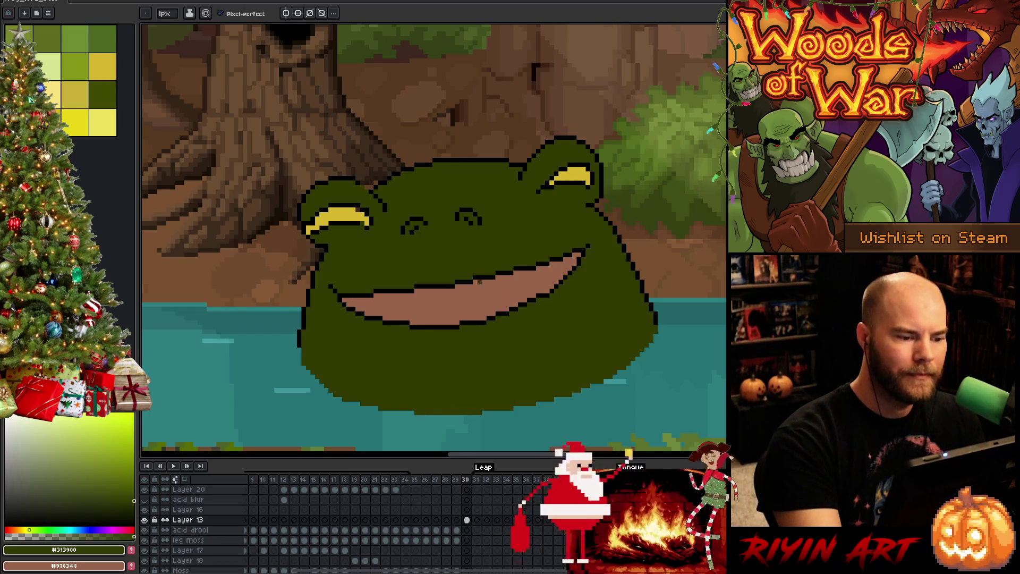
{"action": "left_click", "coordinate": [363, 223], "text": "alt"}
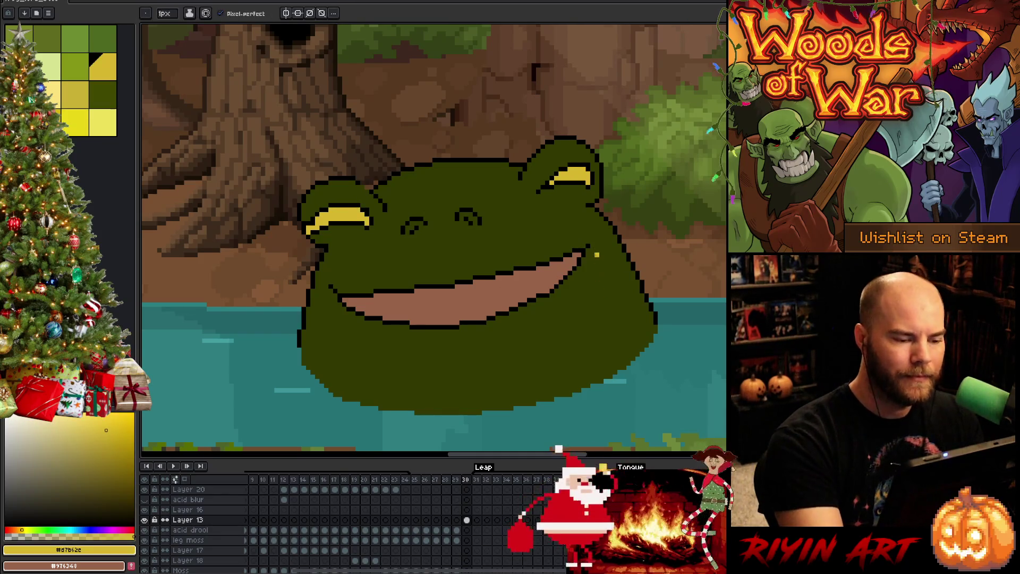
{"action": "scroll", "coordinate": [579, 272], "scroll_direction": "down", "scroll_amount": 2}
Sample the mid green from frame 29's large frog for use on frame 30.
{"action": "scroll", "coordinate": [559, 256], "scroll_direction": "down", "scroll_amount": 1}
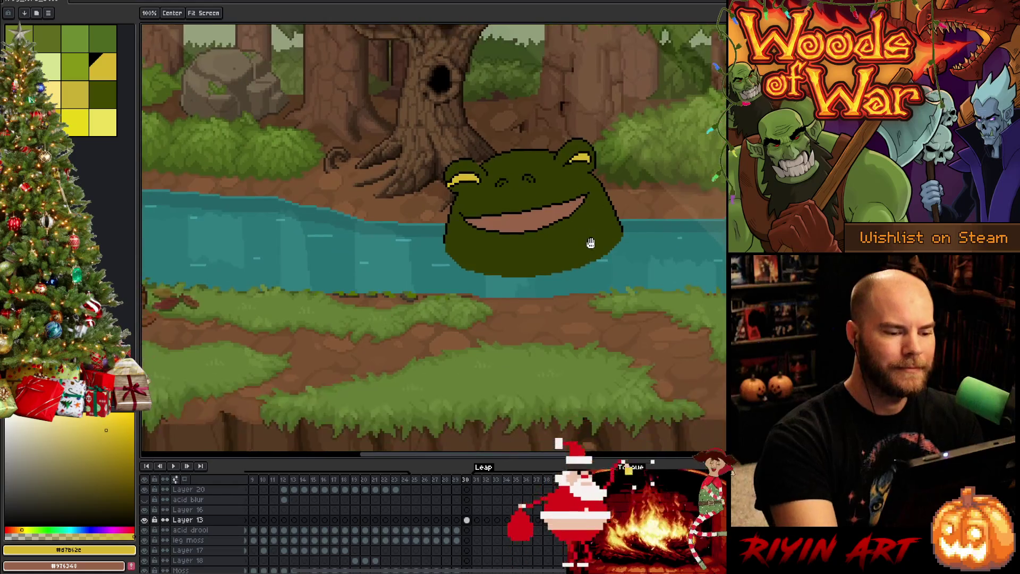
{"action": "scroll", "coordinate": [559, 256], "scroll_direction": "down", "scroll_amount": 1}
{"action": "scroll", "coordinate": [526, 320], "scroll_direction": "up", "scroll_amount": 1}
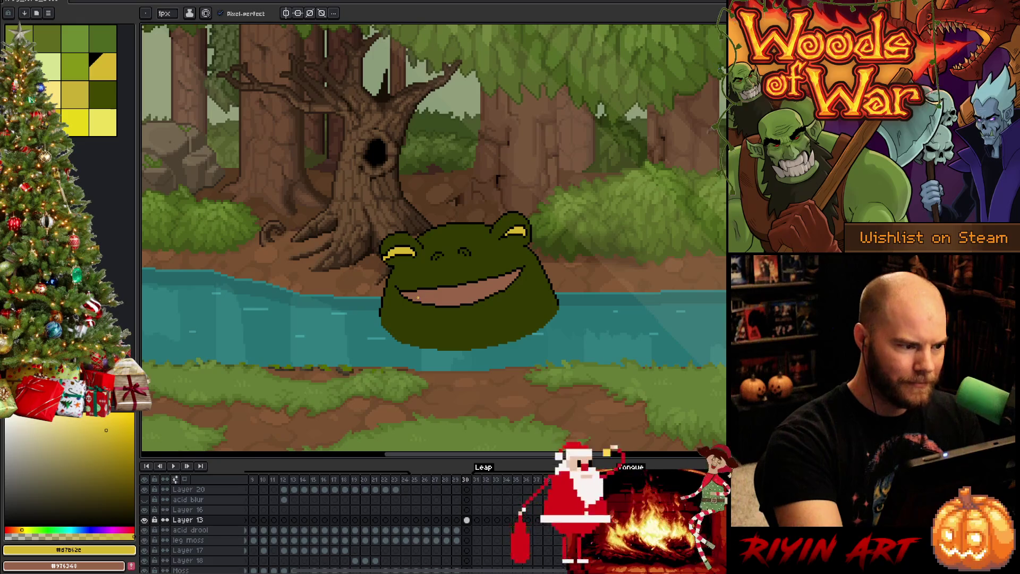
{"action": "key", "text": "Left"}
{"action": "left_click", "coordinate": [467, 221], "text": "alt"}
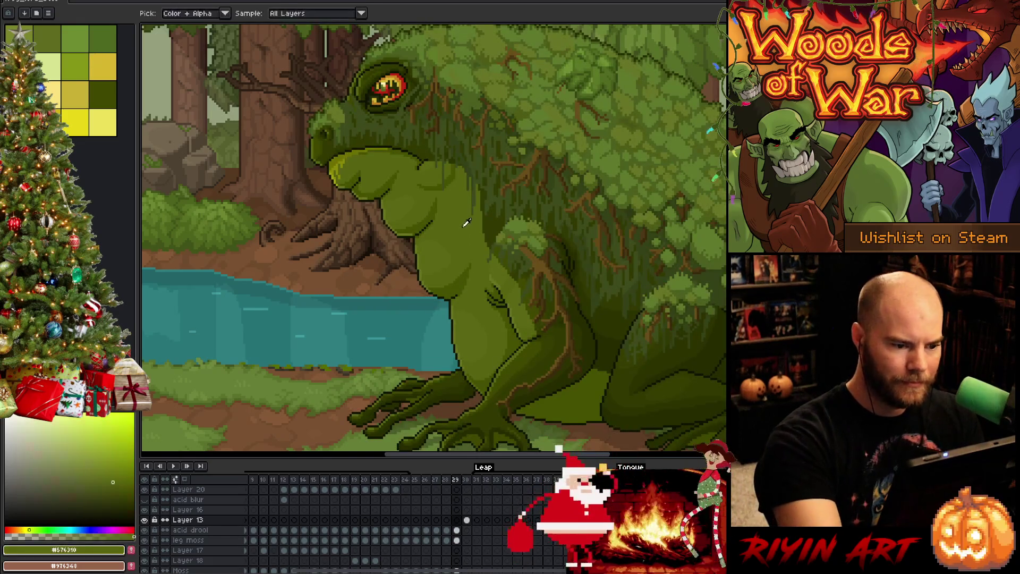
{"action": "key", "text": "Right"}
Lasso the drool areas below the mouth and fill them and the lower body lighter olive.
{"action": "key", "text": "m"}
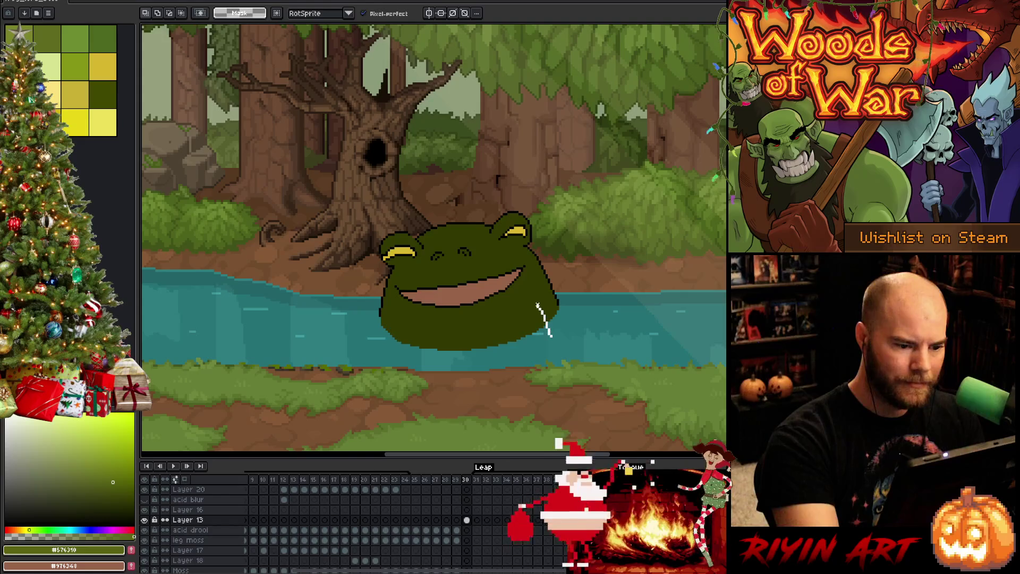
{"action": "mouse_move", "coordinate": [552, 337]}
{"action": "left_mouse_down"}
{"action": "mouse_move", "coordinate": [528, 269]}
{"action": "mouse_move", "coordinate": [515, 268]}
{"action": "left_mouse_up"}
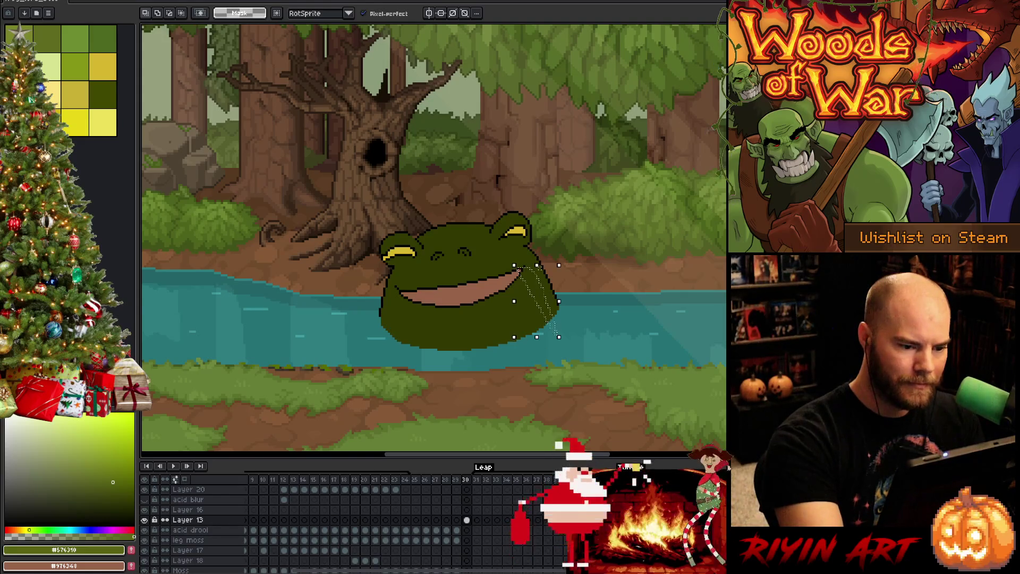
{"action": "left_click_drag", "start_coordinate": [396, 291], "coordinate": [404, 309]}
{"action": "key", "text": "w"}
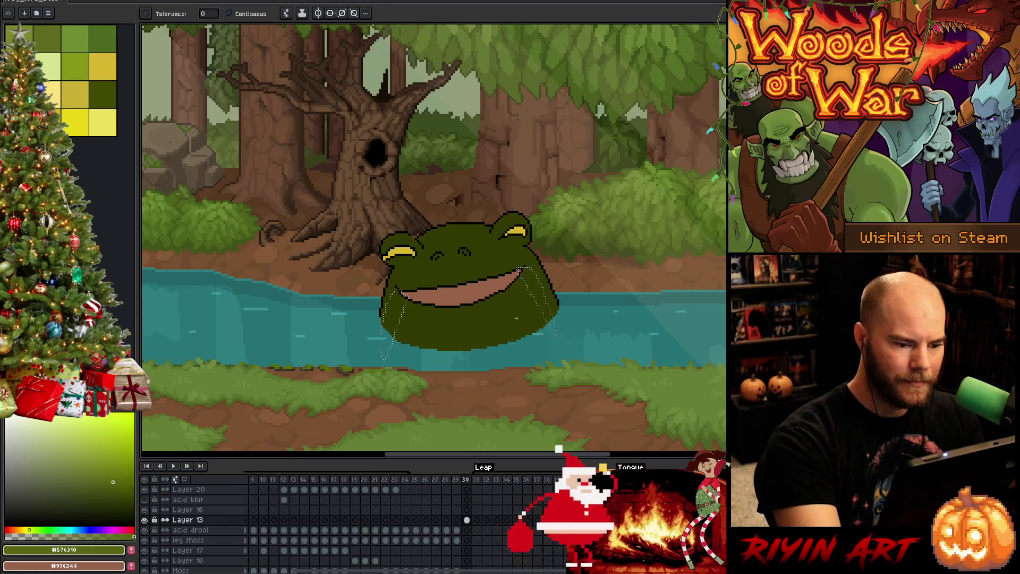
{"action": "left_click", "coordinate": [523, 276]}
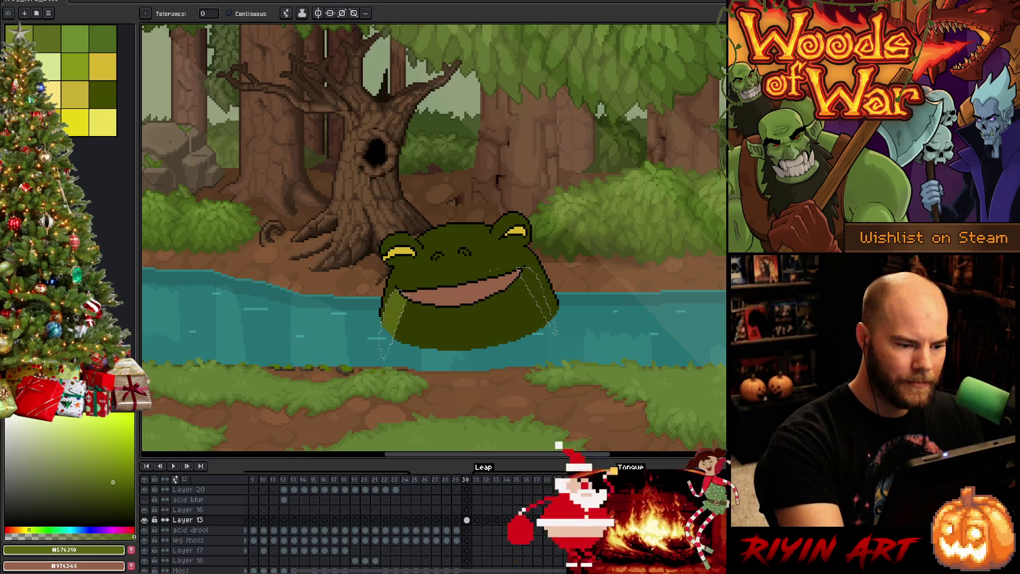
{"action": "left_click", "coordinate": [531, 292]}
{"action": "key", "text": "v"}
{"action": "key", "text": "g"}
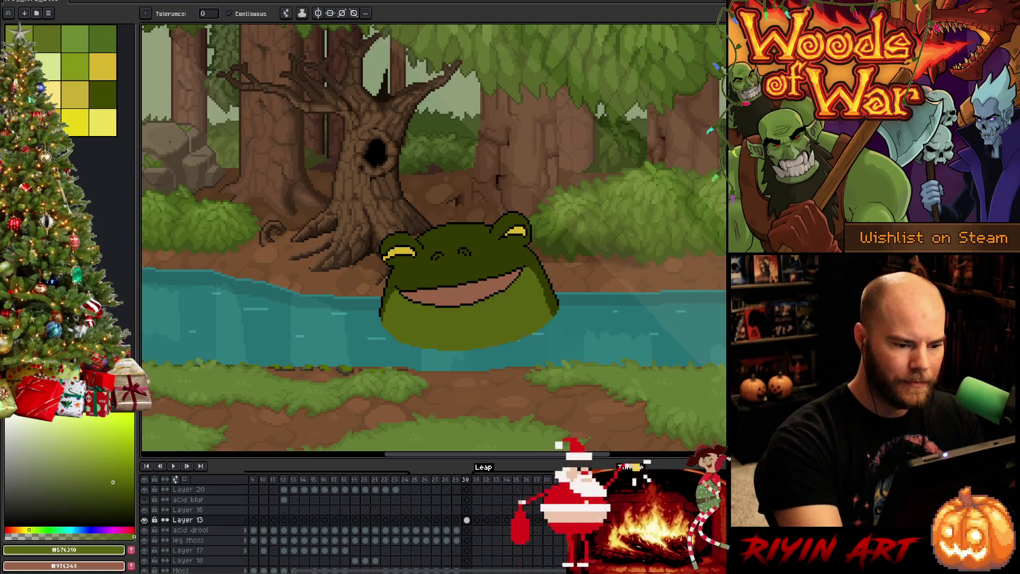
{"action": "left_click", "coordinate": [548, 314]}
Pick black and sketch an arched hand outline on the water at the left bank.
{"action": "key", "text": "b"}
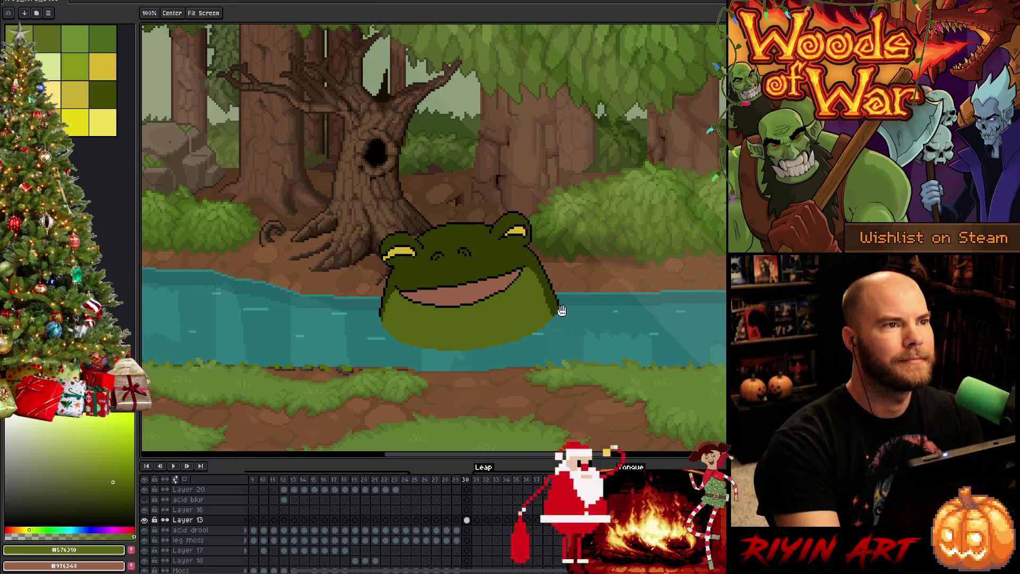
{"action": "left_click_drag", "start_coordinate": [582, 298], "coordinate": [569, 276]}
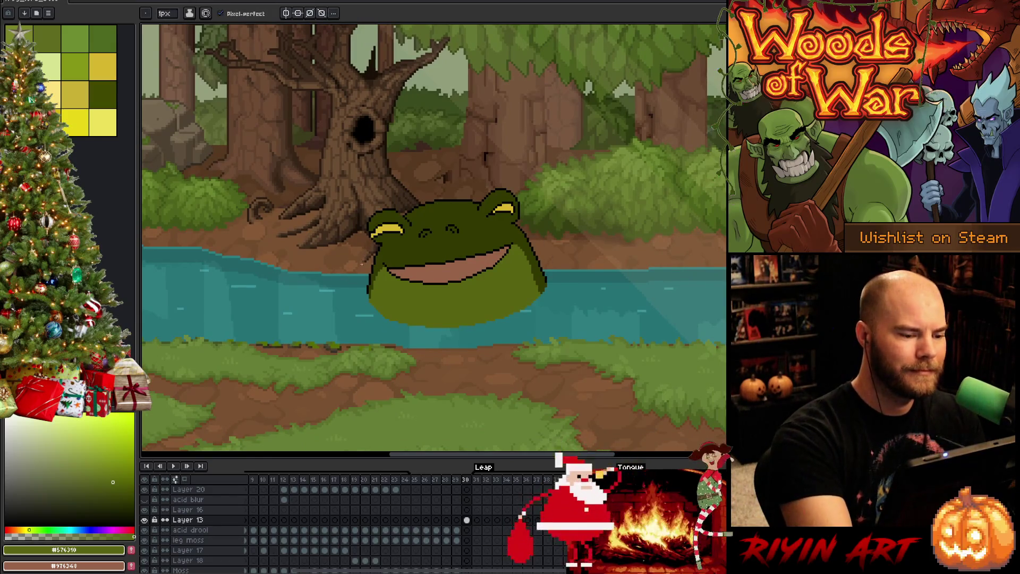
{"action": "left_click", "coordinate": [380, 226], "text": "alt"}
{"action": "left_click", "coordinate": [375, 219], "text": "alt"}
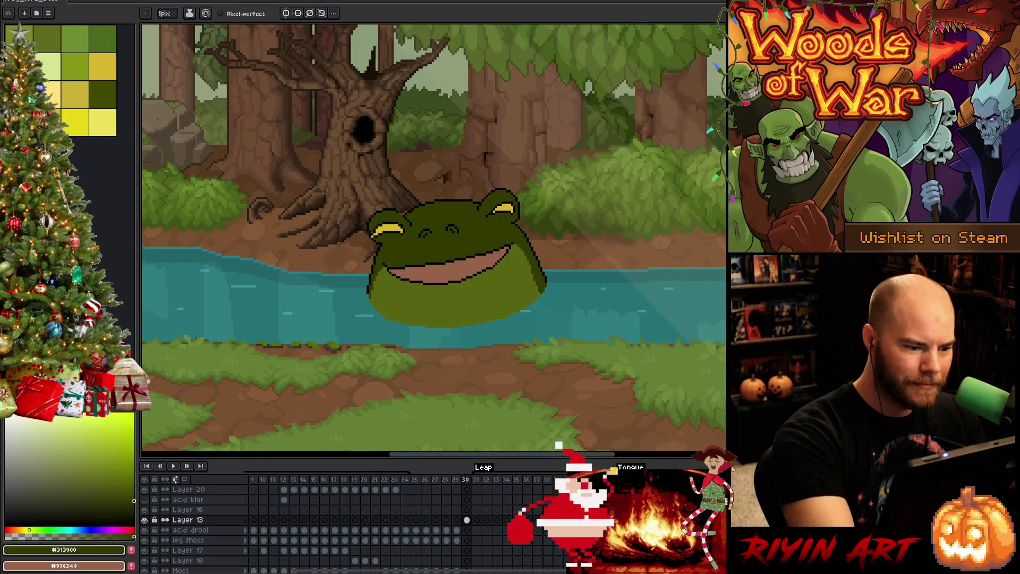
{"action": "left_click", "coordinate": [376, 223], "text": "alt"}
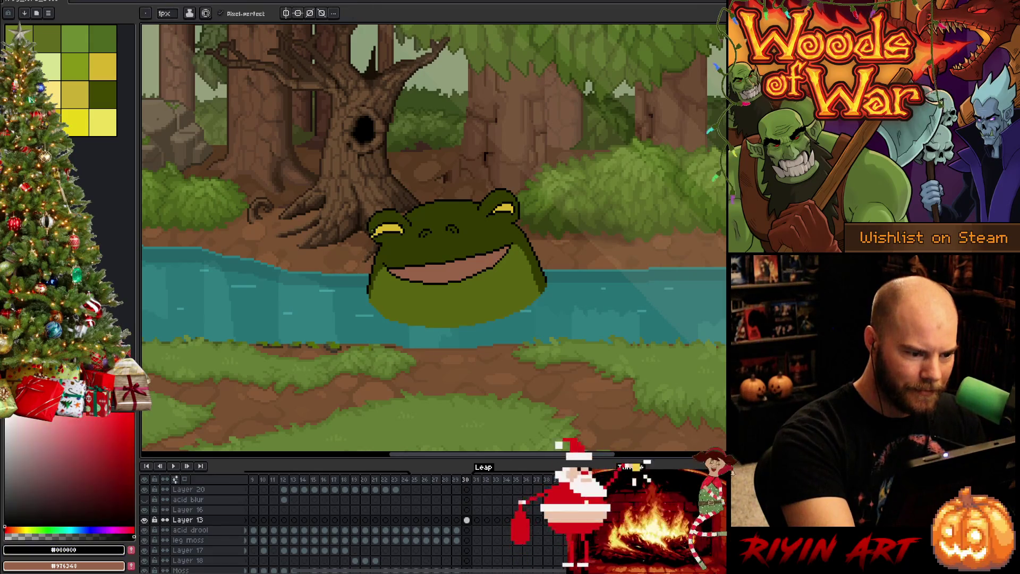
{"action": "left_click", "coordinate": [376, 221], "text": "alt"}
{"action": "left_click", "coordinate": [379, 226], "text": "alt"}
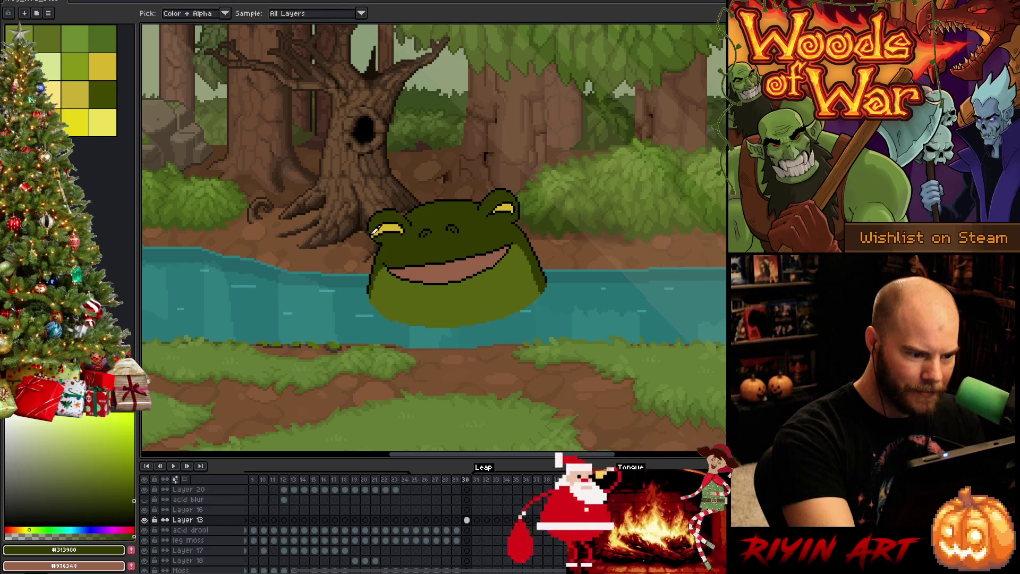
{"action": "left_click", "coordinate": [376, 222], "text": "alt"}
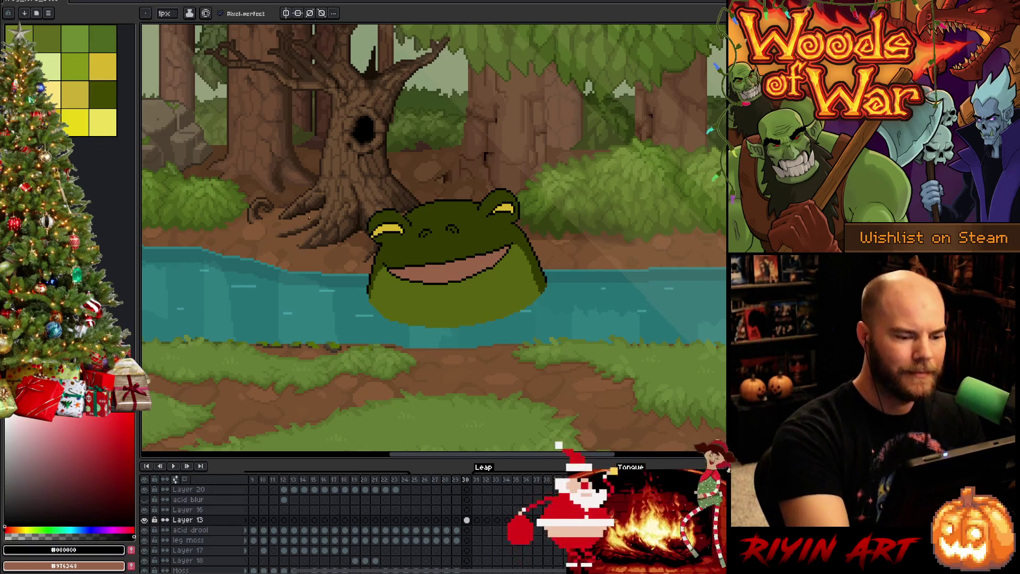
{"action": "mouse_move", "coordinate": [250, 272]}
{"action": "left_mouse_down"}
{"action": "mouse_move", "coordinate": [257, 255]}
{"action": "mouse_move", "coordinate": [278, 272]}
{"action": "mouse_move", "coordinate": [280, 262]}
{"action": "mouse_move", "coordinate": [303, 291]}
{"action": "left_mouse_up"}
Redraw the left hand's arch taller with a diagonal finger stroke inside it.
{"action": "key", "text": "ctrl+z"}
{"action": "mouse_move", "coordinate": [248, 272]}
{"action": "left_mouse_down"}
{"action": "mouse_move", "coordinate": [253, 311]}
{"action": "mouse_move", "coordinate": [259, 271]}
{"action": "mouse_move", "coordinate": [278, 308]}
{"action": "mouse_move", "coordinate": [282, 289]}
{"action": "mouse_move", "coordinate": [297, 299]}
{"action": "left_mouse_up"}
{"action": "key", "text": "ctrl+z"}
{"action": "left_click_drag", "start_coordinate": [264, 259], "coordinate": [293, 294]}
{"action": "key", "text": "ctrl+z"}
{"action": "left_click_drag", "start_coordinate": [264, 261], "coordinate": [301, 298]}
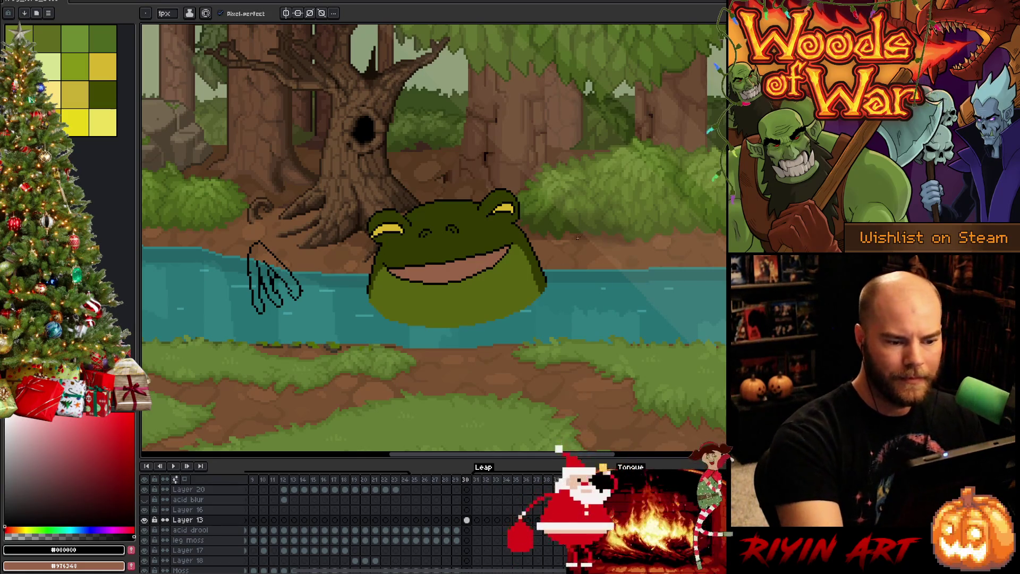
Sketch the right hand's arch and finger outlines, plus a stroke along the frog's left side.
{"action": "mouse_move", "coordinate": [595, 246]}
{"action": "left_mouse_down"}
{"action": "mouse_move", "coordinate": [635, 210]}
{"action": "mouse_move", "coordinate": [636, 246]}
{"action": "mouse_move", "coordinate": [669, 215]}
{"action": "mouse_move", "coordinate": [667, 267]}
{"action": "mouse_move", "coordinate": [667, 218]}
{"action": "mouse_move", "coordinate": [682, 274]}
{"action": "left_mouse_up"}
{"action": "key", "text": "ctrl+z"}
{"action": "key", "text": "ctrl+z"}
{"action": "left_click_drag", "start_coordinate": [669, 239], "coordinate": [636, 287]}
{"action": "key", "text": "ctrl+z"}
{"action": "mouse_move", "coordinate": [643, 252]}
{"action": "left_mouse_down"}
{"action": "mouse_move", "coordinate": [634, 289]}
{"action": "mouse_move", "coordinate": [635, 273]}
{"action": "mouse_move", "coordinate": [644, 282]}
{"action": "mouse_move", "coordinate": [634, 282]}
{"action": "left_mouse_up"}
{"action": "key", "text": "e"}
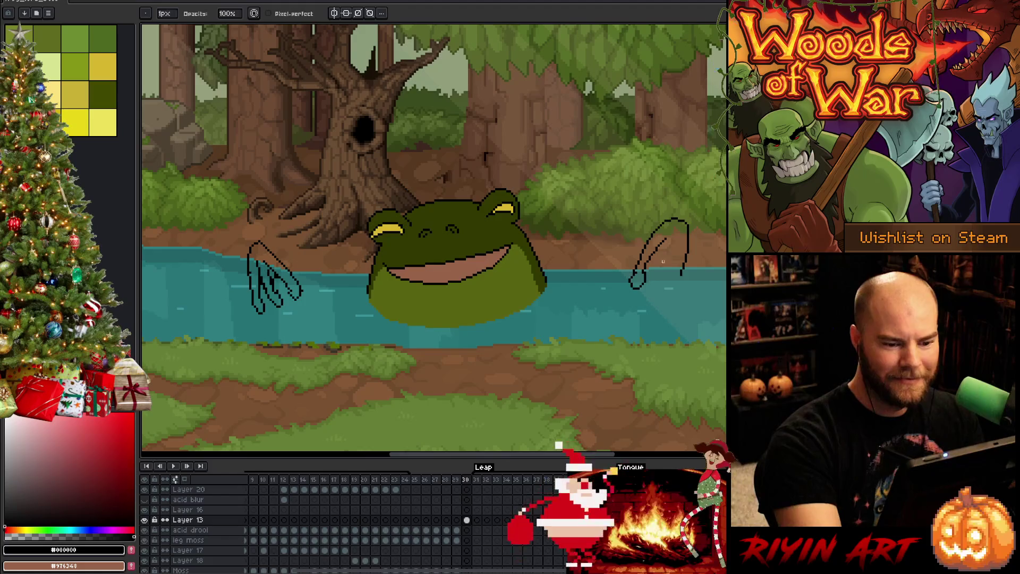
{"action": "key", "text": "b"}
{"action": "mouse_move", "coordinate": [668, 234]}
{"action": "left_mouse_down"}
{"action": "mouse_move", "coordinate": [657, 273]}
{"action": "mouse_move", "coordinate": [666, 282]}
{"action": "mouse_move", "coordinate": [678, 229]}
{"action": "mouse_move", "coordinate": [673, 270]}
{"action": "mouse_move", "coordinate": [685, 287]}
{"action": "mouse_move", "coordinate": [684, 269]}
{"action": "left_mouse_up"}
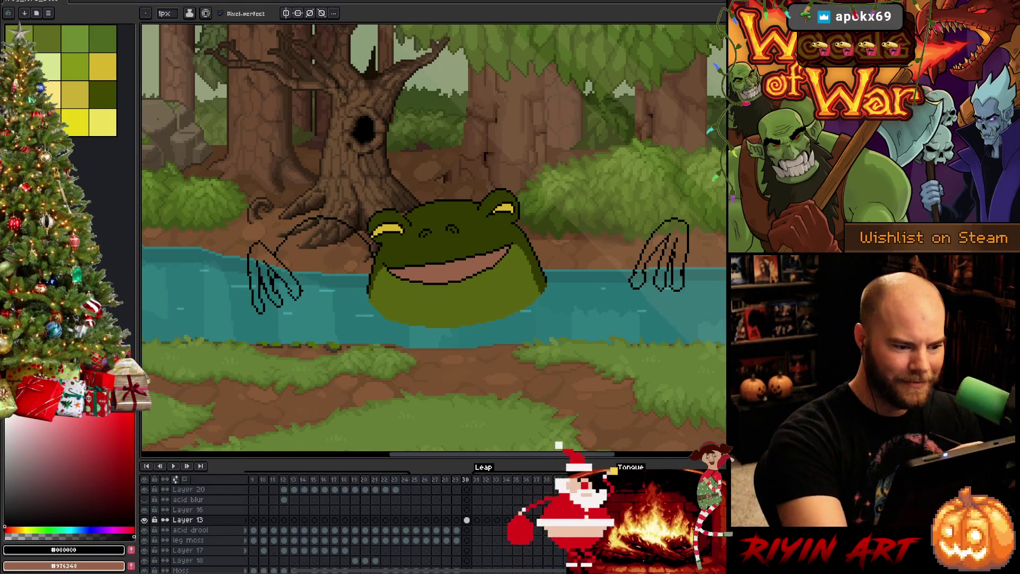
{"action": "left_click_drag", "start_coordinate": [378, 259], "coordinate": [371, 315]}
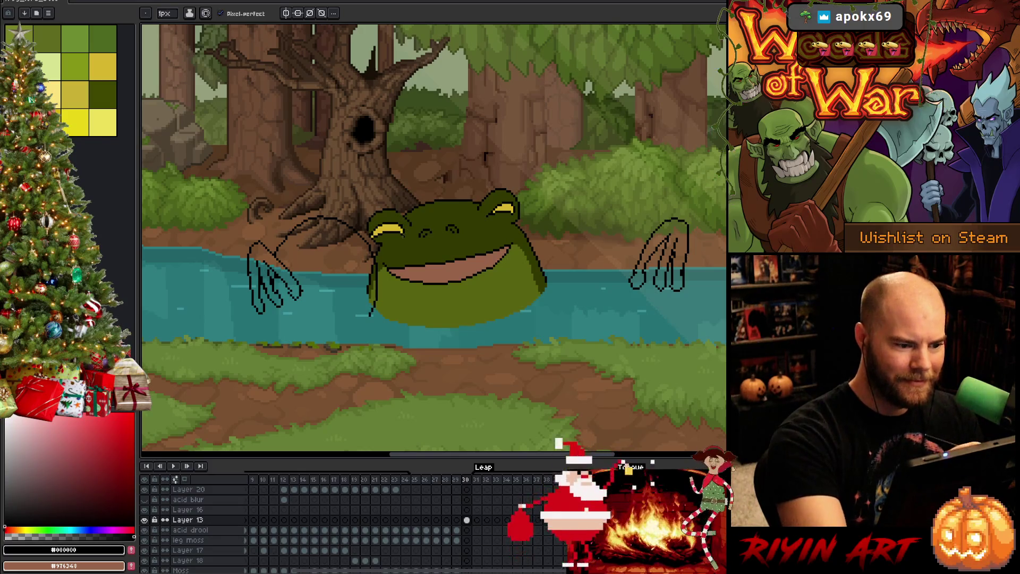
Redraw the left arm line and arc a long head outline from the frog up to the right hand.
{"action": "key", "text": "ctrl+z"}
{"action": "left_click_drag", "start_coordinate": [376, 263], "coordinate": [384, 316]}
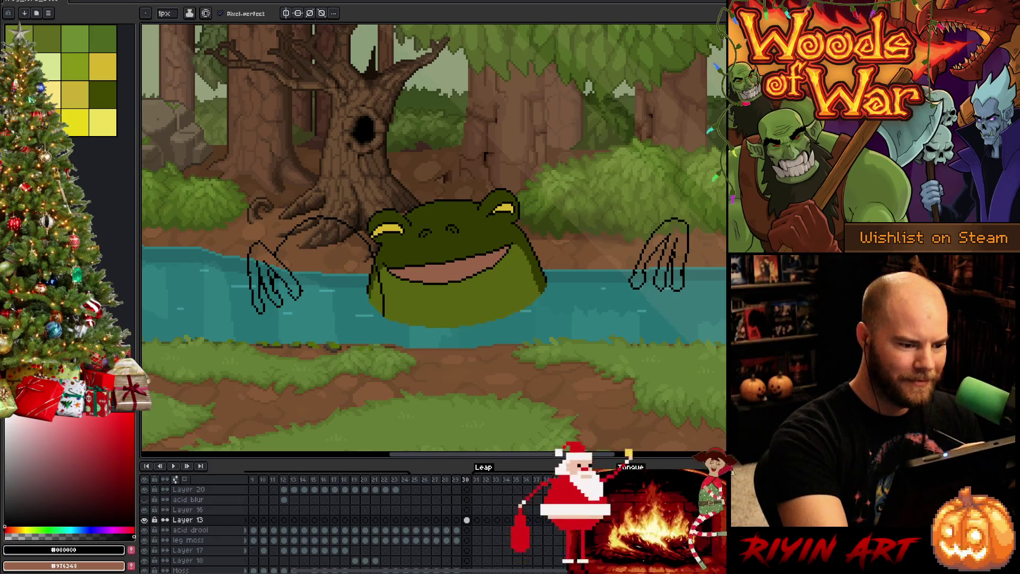
{"action": "mouse_move", "coordinate": [536, 305]}
{"action": "left_mouse_down"}
{"action": "mouse_move", "coordinate": [542, 269]}
{"action": "mouse_move", "coordinate": [591, 213]}
{"action": "mouse_move", "coordinate": [637, 229]}
{"action": "mouse_move", "coordinate": [645, 246]}
{"action": "left_mouse_up"}
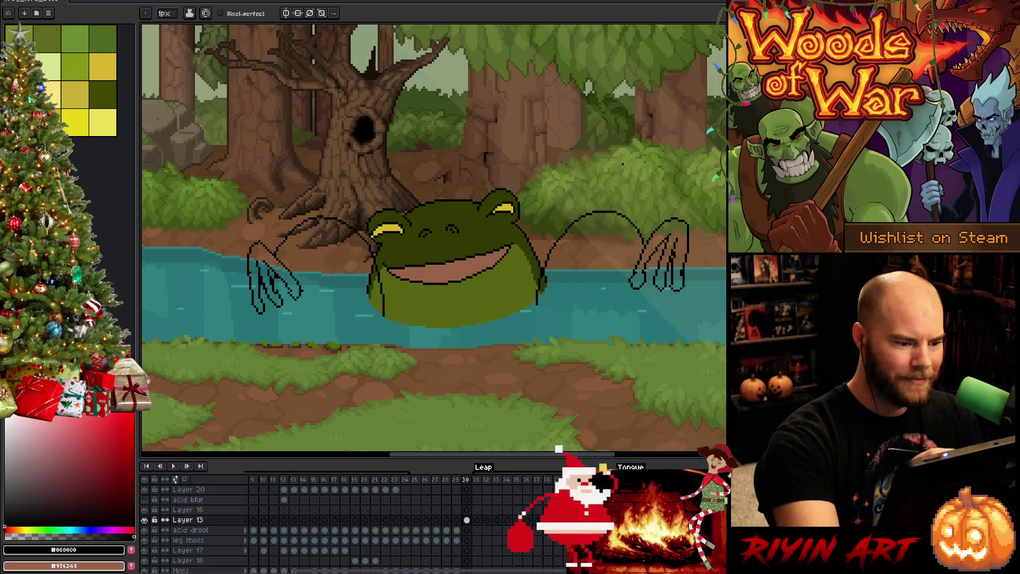
{"action": "key", "text": "ctrl+z"}
{"action": "mouse_move", "coordinate": [537, 306]}
{"action": "left_mouse_down"}
{"action": "mouse_move", "coordinate": [542, 263]}
{"action": "mouse_move", "coordinate": [605, 205]}
{"action": "mouse_move", "coordinate": [656, 229]}
{"action": "left_mouse_up"}
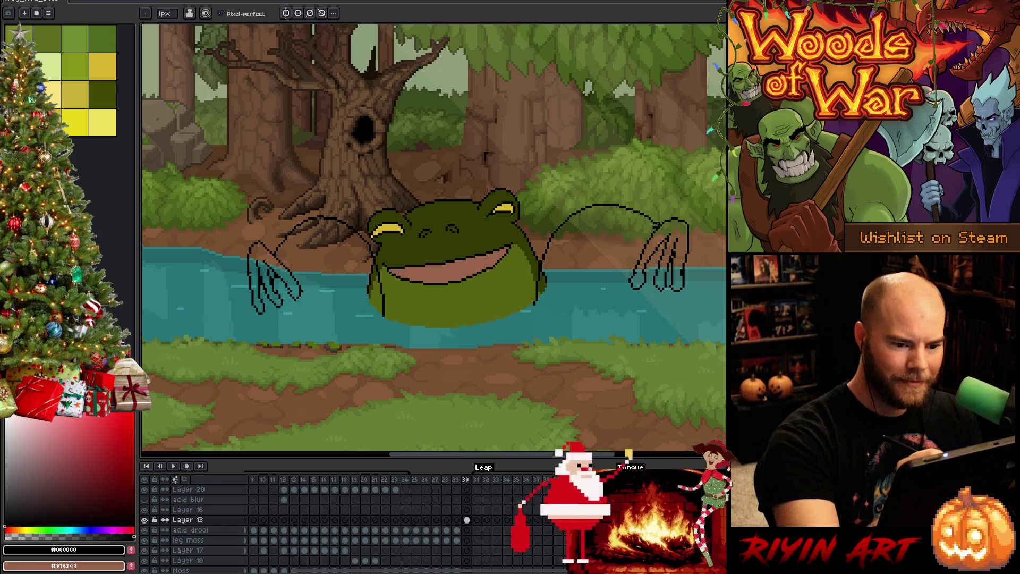
Start the second frog's mouth line inside the new head outline.
{"action": "key", "text": "b"}
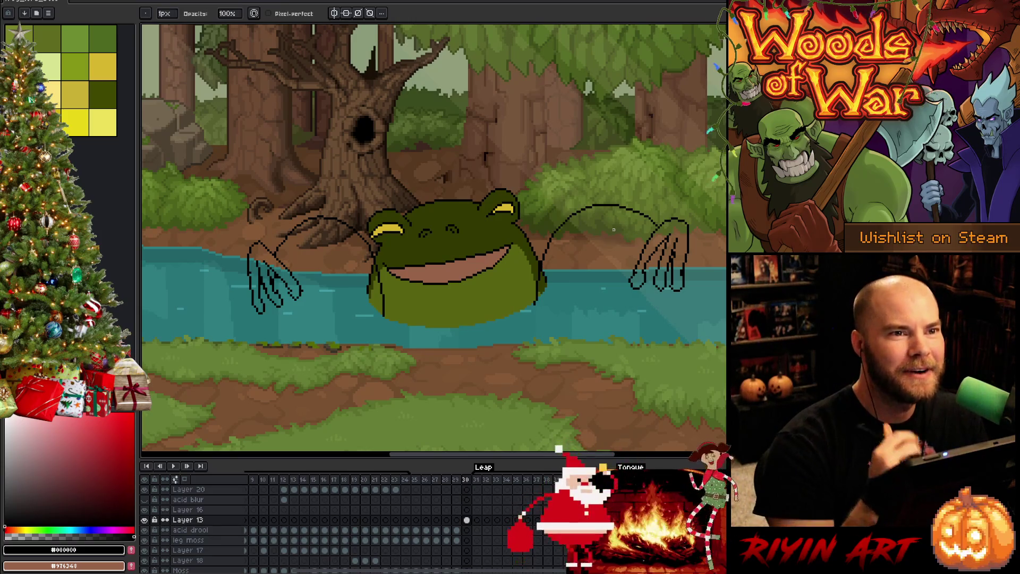
{"action": "key", "text": "b"}
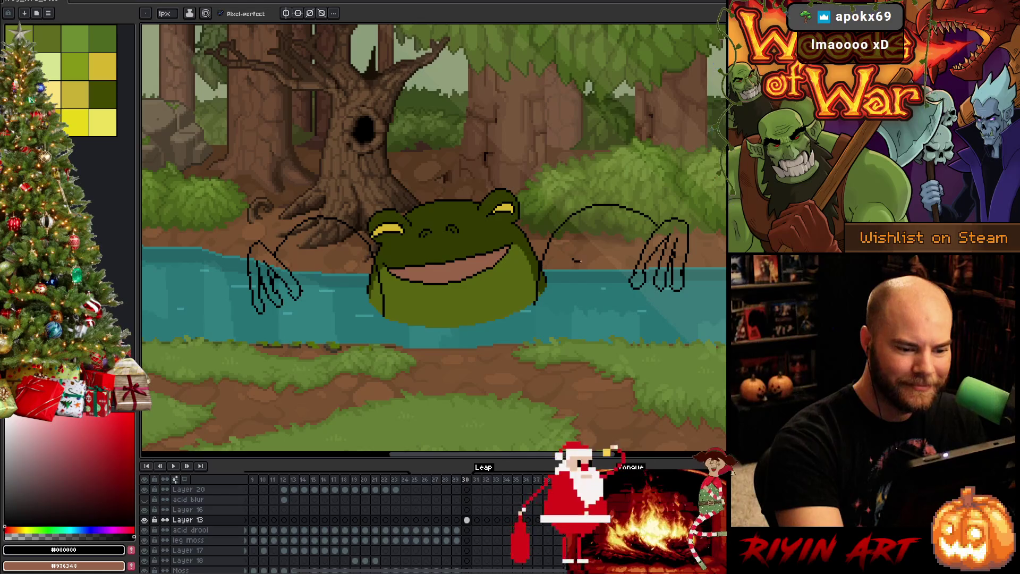
{"action": "left_click_drag", "start_coordinate": [588, 261], "coordinate": [615, 253]}
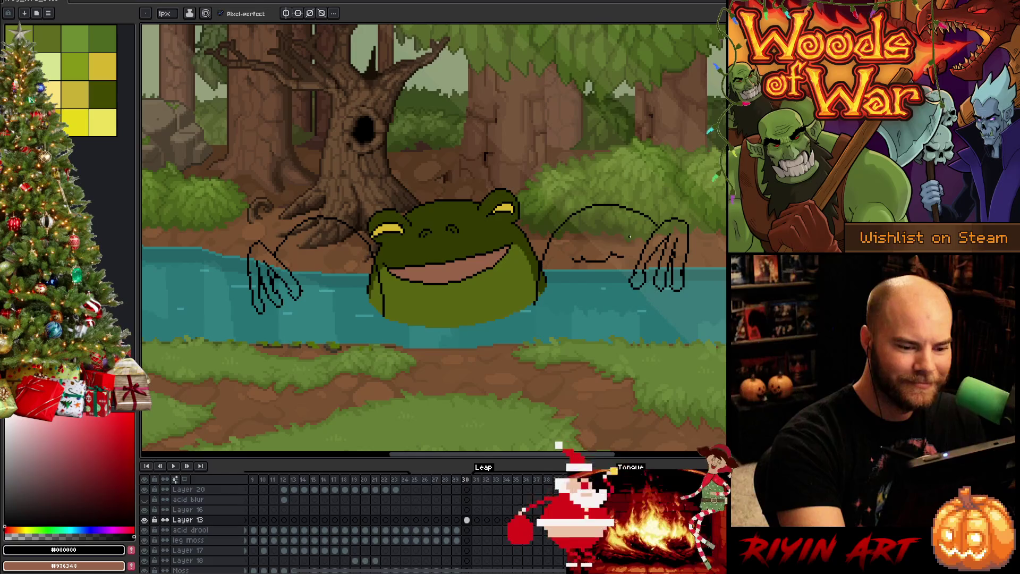
Draw the second frog's wide mouth with an upturned left corner and a lower lip line.
{"action": "key", "text": "ctrl+z"}
{"action": "left_click_drag", "start_coordinate": [582, 260], "coordinate": [635, 250]}
{"action": "mouse_move", "coordinate": [565, 259]}
{"action": "left_mouse_down"}
{"action": "mouse_move", "coordinate": [551, 260]}
{"action": "mouse_move", "coordinate": [561, 250]}
{"action": "left_mouse_up"}
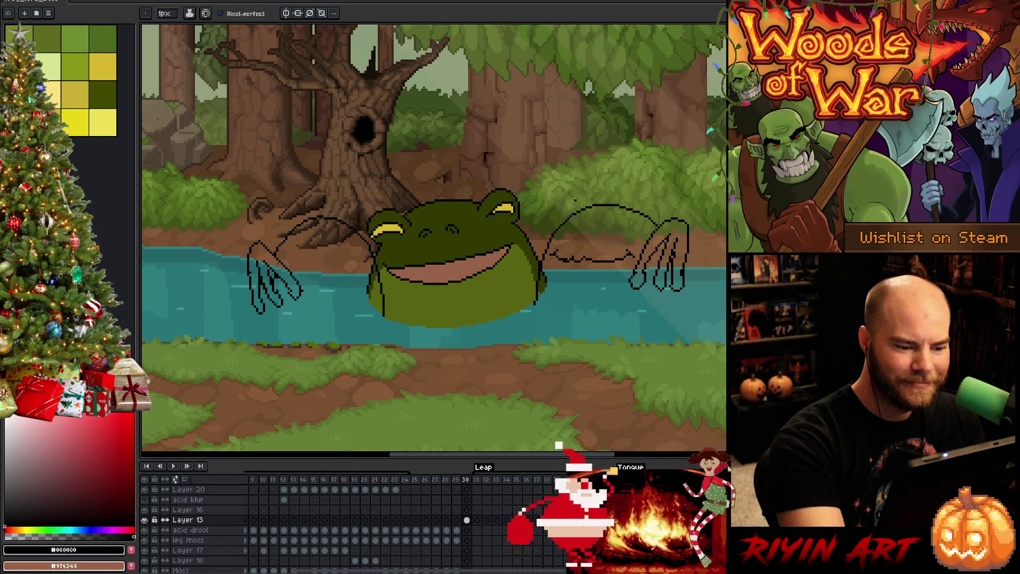
{"action": "key", "text": "b"}
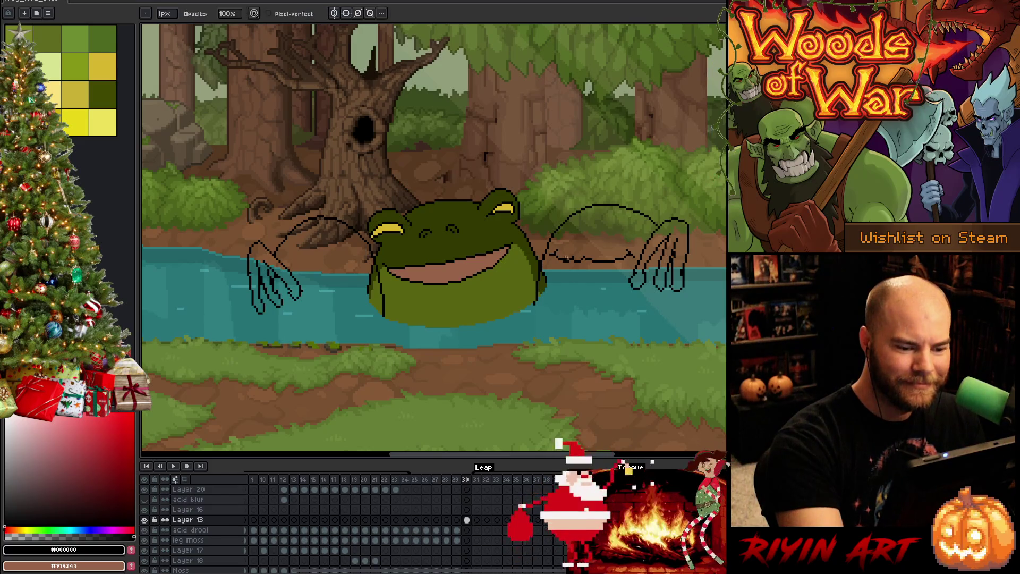
{"action": "key", "text": "e"}
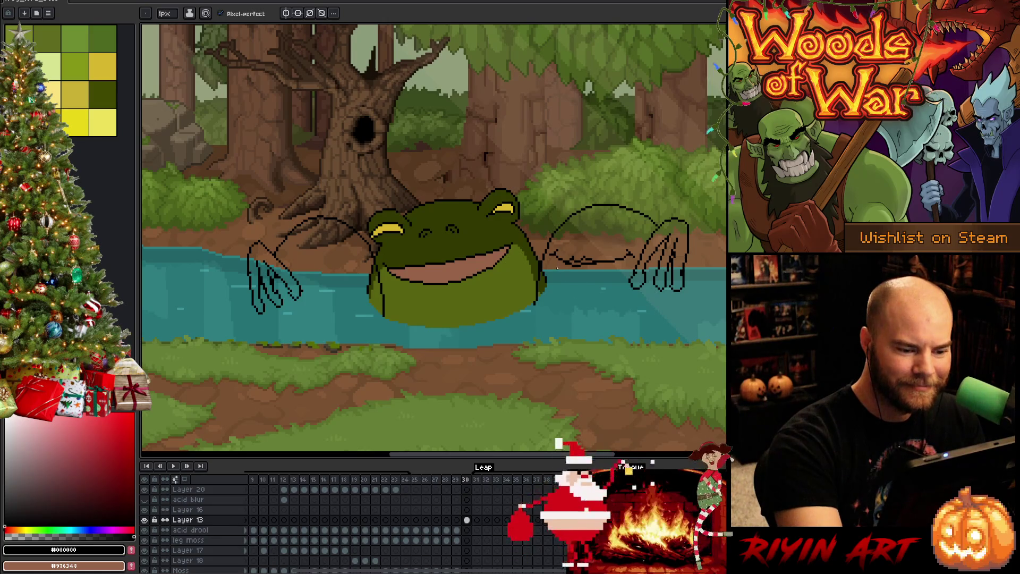
{"action": "mouse_move", "coordinate": [559, 274]}
{"action": "left_mouse_down"}
{"action": "mouse_move", "coordinate": [590, 286]}
{"action": "mouse_move", "coordinate": [621, 270]}
{"action": "left_mouse_up"}
{"action": "key", "text": "e"}
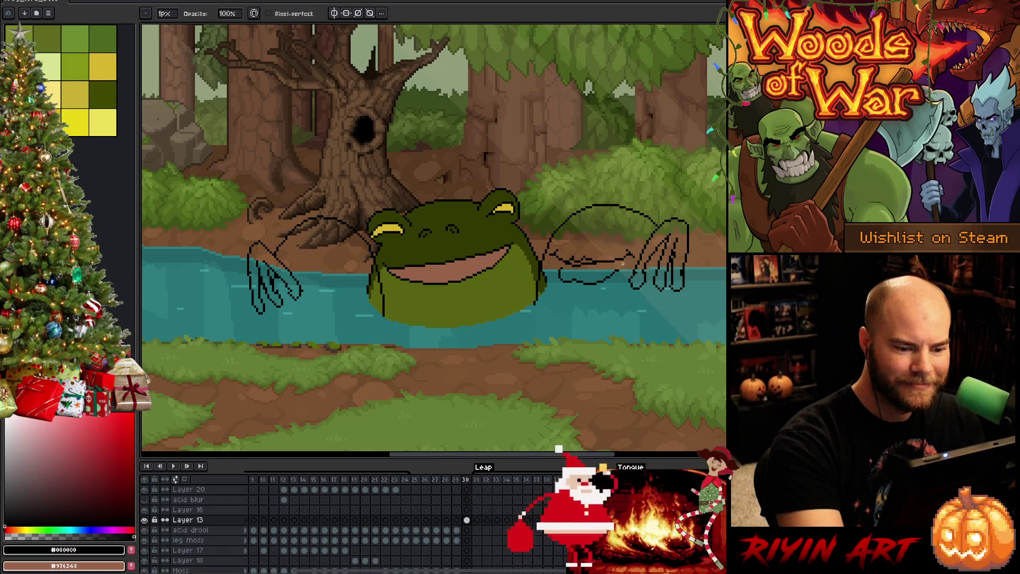
{"action": "key", "text": "b"}
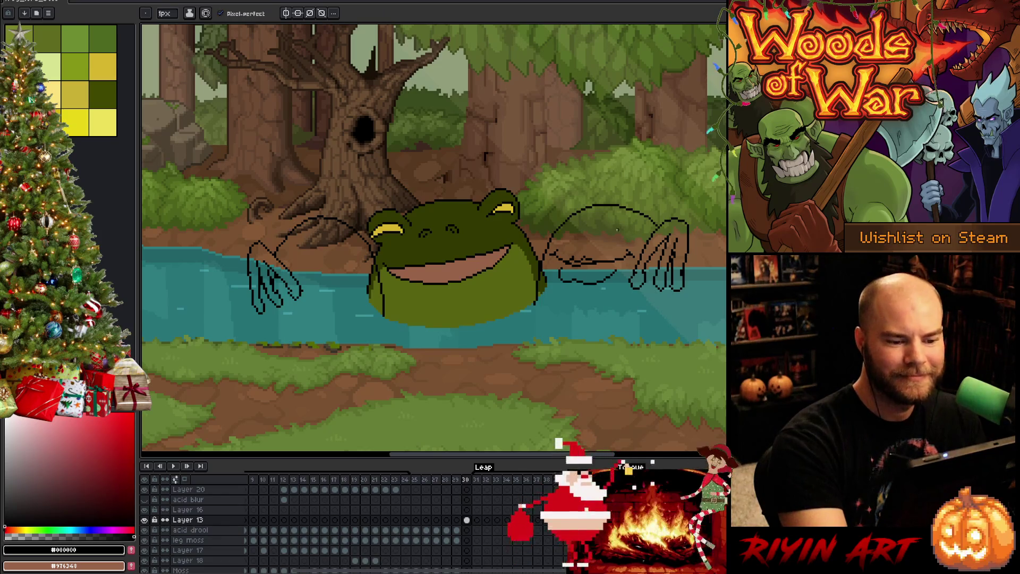
Sketch the second frog's eye curve, eye details and heavy eyelid lines.
{"action": "mouse_move", "coordinate": [610, 230]}
{"action": "left_mouse_down"}
{"action": "mouse_move", "coordinate": [624, 215]}
{"action": "mouse_move", "coordinate": [648, 226]}
{"action": "left_mouse_up"}
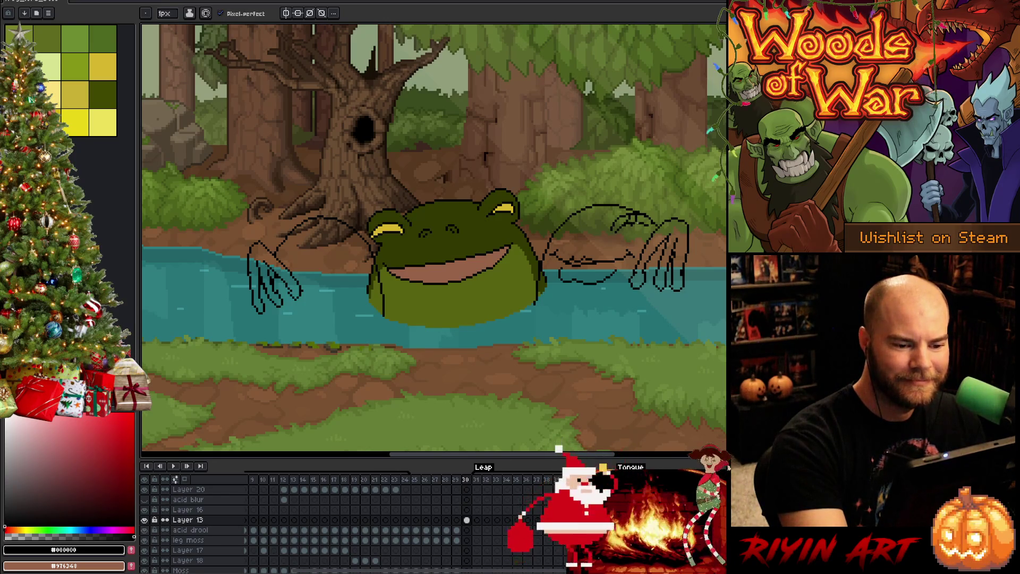
{"action": "left_click_drag", "start_coordinate": [633, 223], "coordinate": [640, 215]}
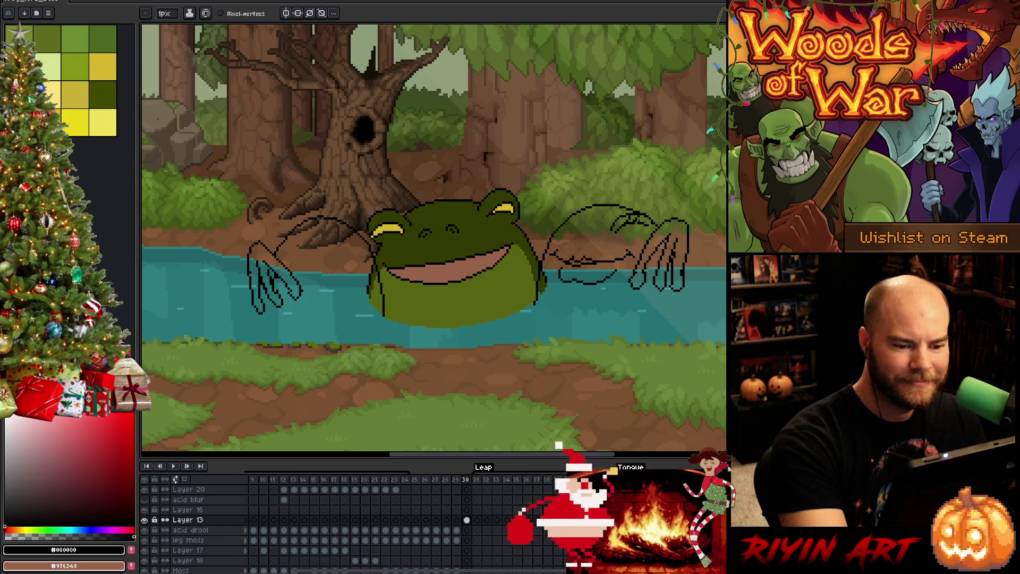
{"action": "left_click_drag", "start_coordinate": [641, 226], "coordinate": [651, 214]}
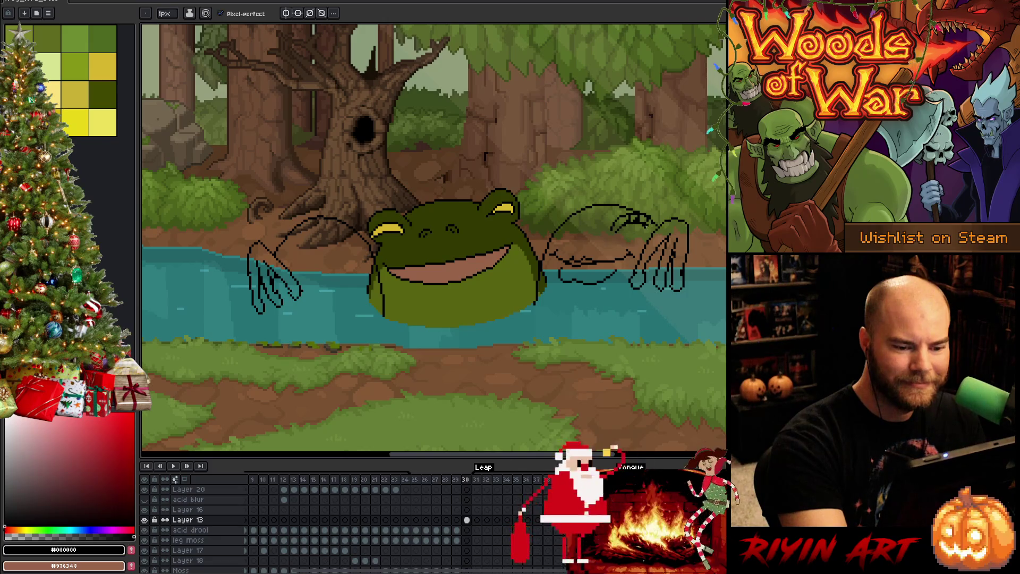
{"action": "left_click_drag", "start_coordinate": [648, 228], "coordinate": [620, 233]}
{"action": "key", "text": "ctrl+z"}
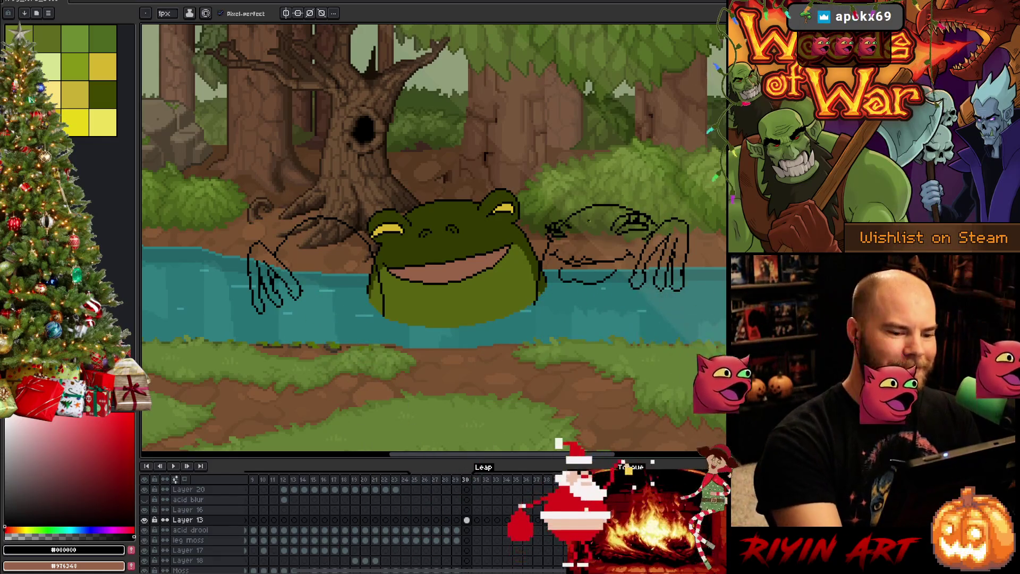
{"action": "left_click_drag", "start_coordinate": [569, 243], "coordinate": [572, 246]}
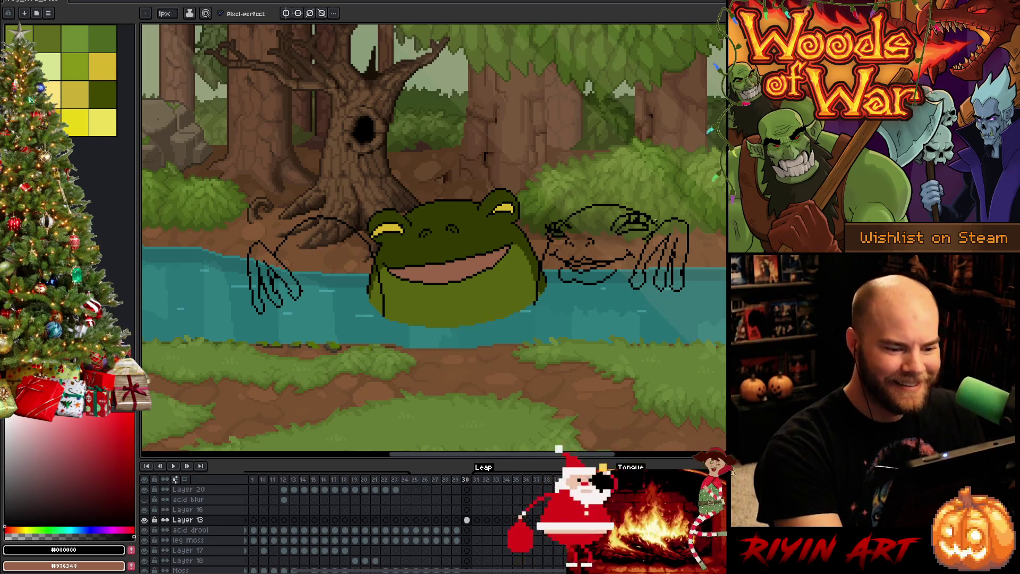
Draw the second frog's lower body outline in dark green along the water up to the right hand.
{"action": "key", "text": "g"}
{"action": "left_click", "coordinate": [619, 255], "text": "alt"}
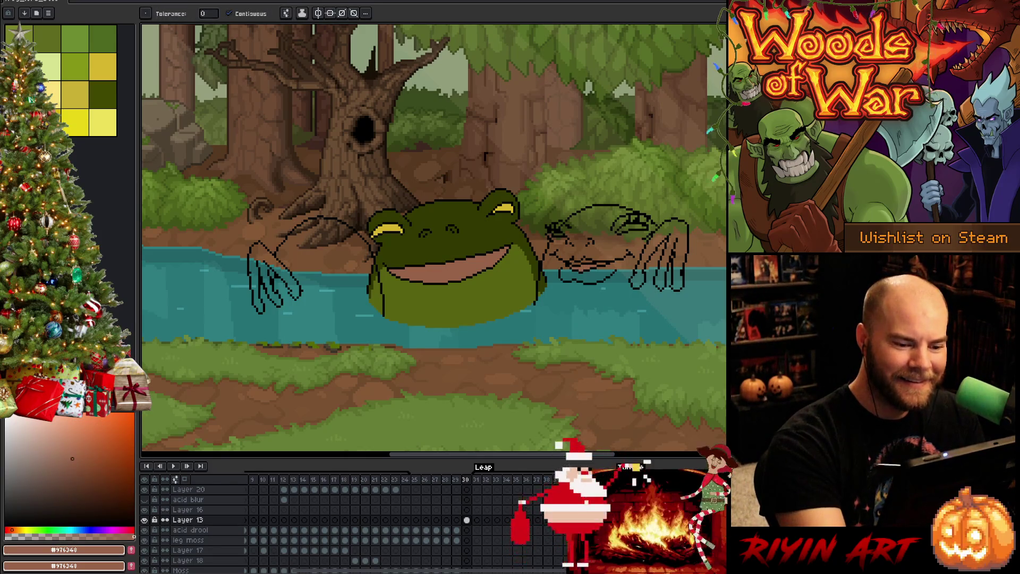
{"action": "key", "text": "b"}
{"action": "left_click", "coordinate": [531, 303], "text": "alt"}
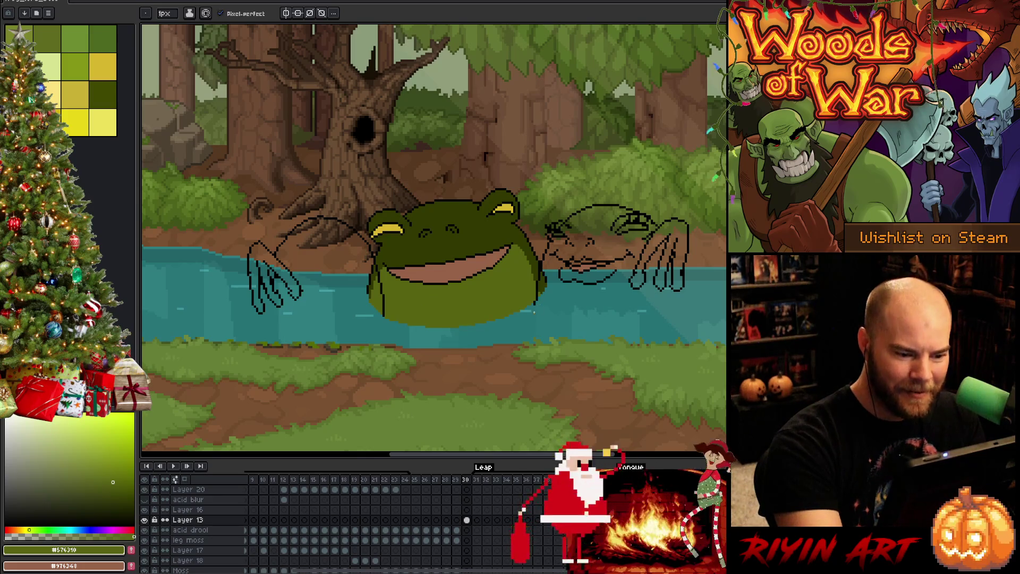
{"action": "left_click_drag", "start_coordinate": [588, 324], "coordinate": [651, 316]}
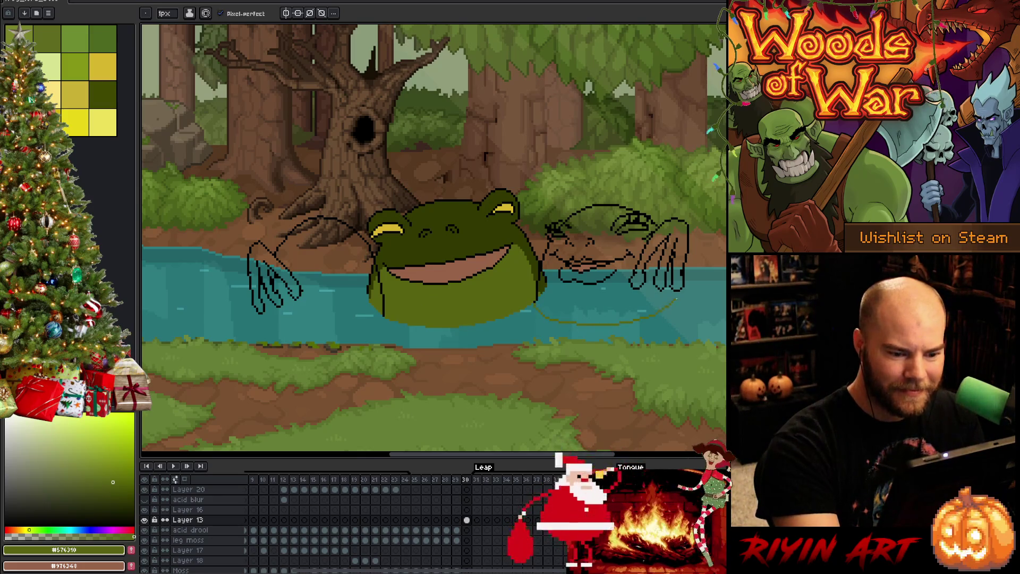
{"action": "key", "text": "ctrl+z"}
{"action": "left_click_drag", "start_coordinate": [533, 310], "coordinate": [558, 319]}
{"action": "key", "text": "ctrl+z"}
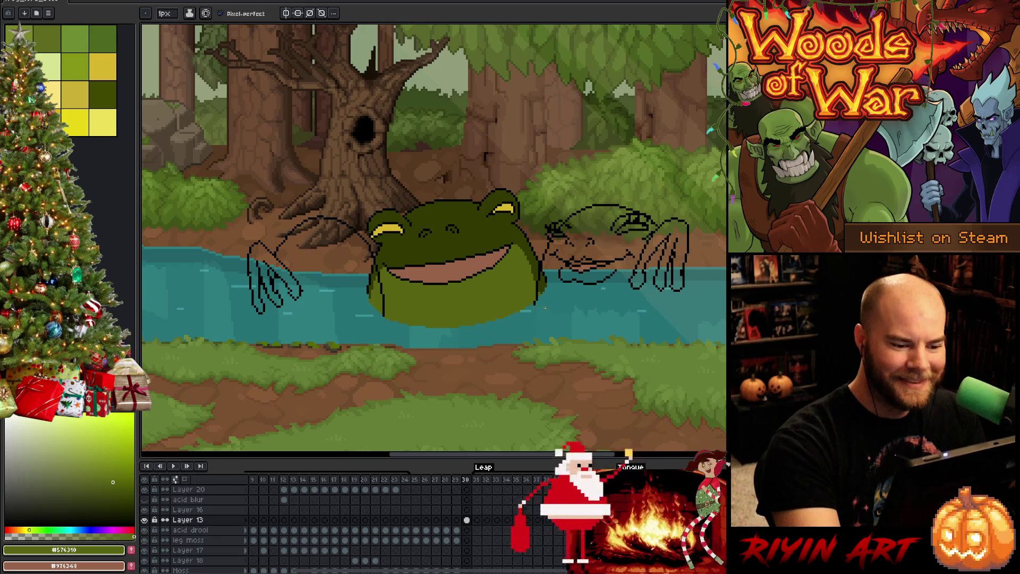
{"action": "left_click_drag", "start_coordinate": [576, 318], "coordinate": [652, 311]}
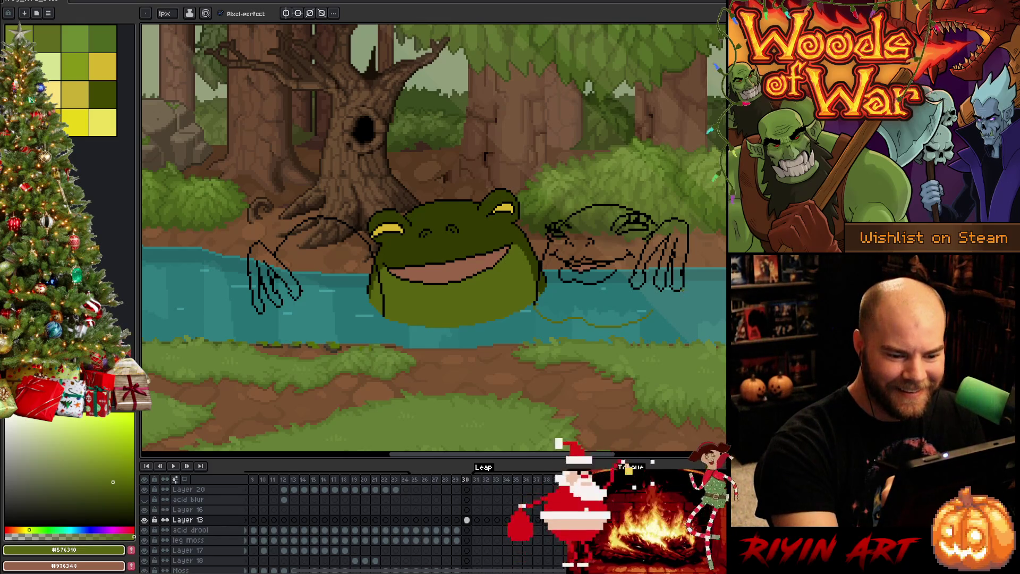
{"action": "left_click_drag", "start_coordinate": [683, 300], "coordinate": [654, 313]}
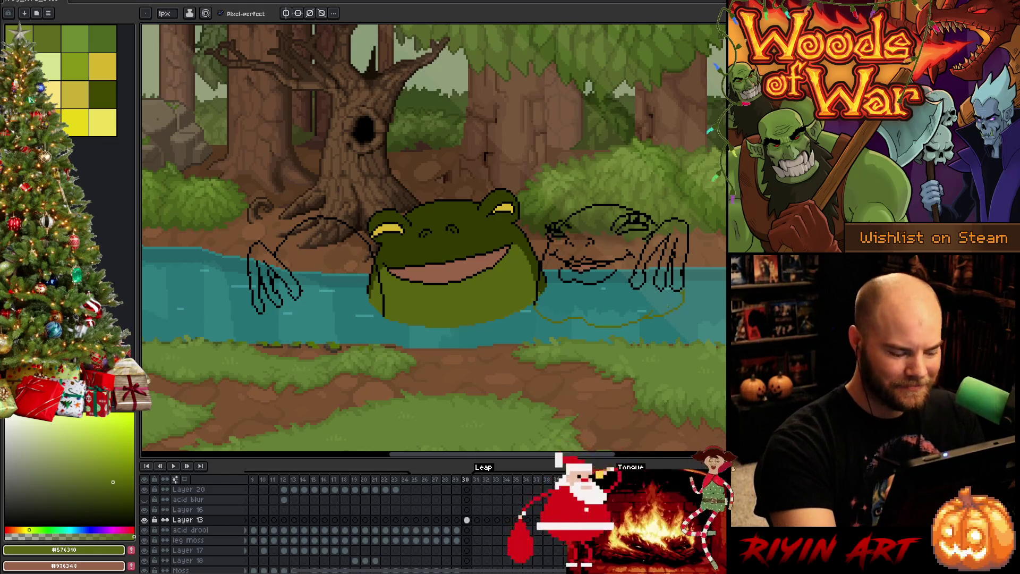
Lasso around the second frog and bucket-fill it solid olive green.
{"action": "key", "text": "q"}
{"action": "mouse_move", "coordinate": [671, 327]}
{"action": "left_mouse_down"}
{"action": "mouse_move", "coordinate": [633, 255]}
{"action": "mouse_move", "coordinate": [582, 246]}
{"action": "mouse_move", "coordinate": [555, 260]}
{"action": "mouse_move", "coordinate": [536, 328]}
{"action": "left_mouse_up"}
{"action": "key", "text": "g"}
{"action": "left_click", "coordinate": [600, 300]}
Fill the second frog's head darker olive green and touch up the first frog's right body edge.
{"action": "key", "text": "ctrl+d"}
{"action": "key", "text": "v"}
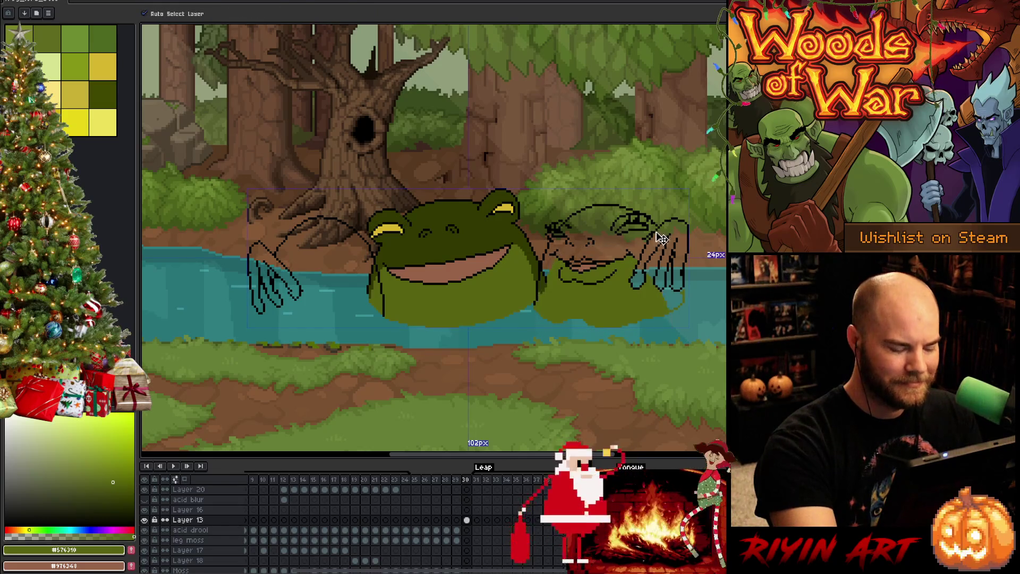
{"action": "key", "text": "g"}
{"action": "left_click", "coordinate": [457, 212], "text": "alt"}
{"action": "left_click", "coordinate": [599, 223]}
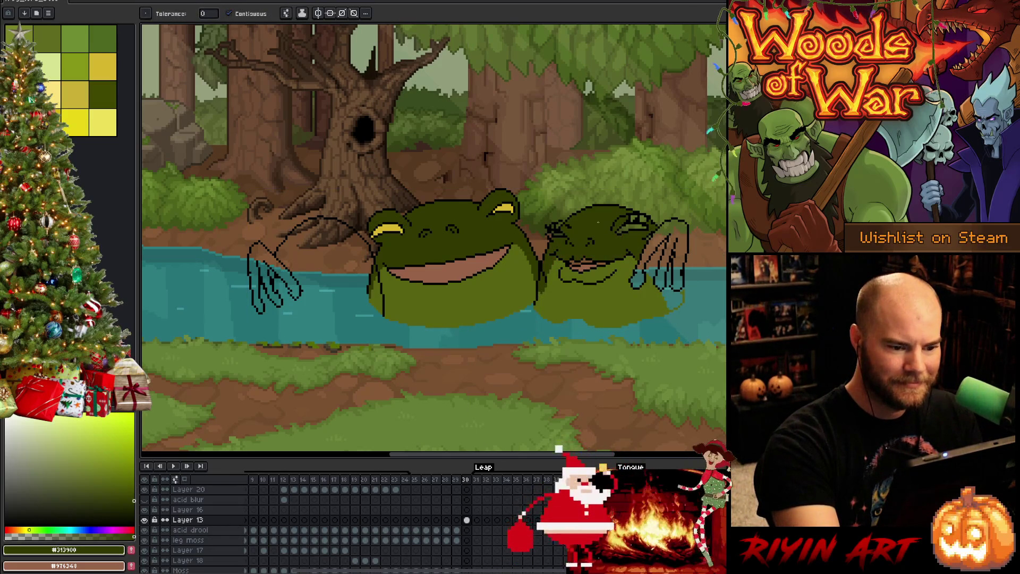
{"action": "key", "text": "b"}
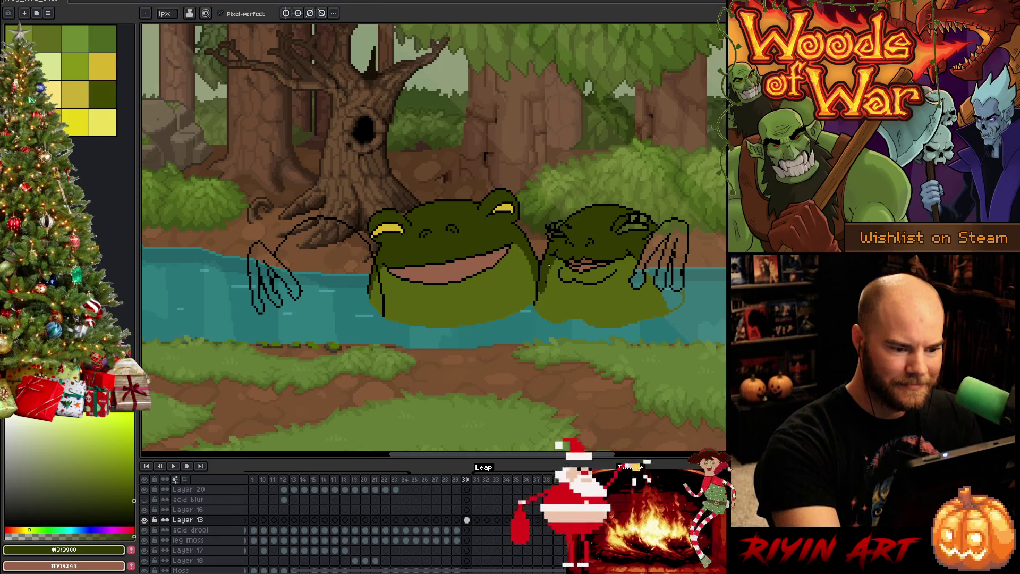
{"action": "left_click_drag", "start_coordinate": [541, 295], "coordinate": [536, 306]}
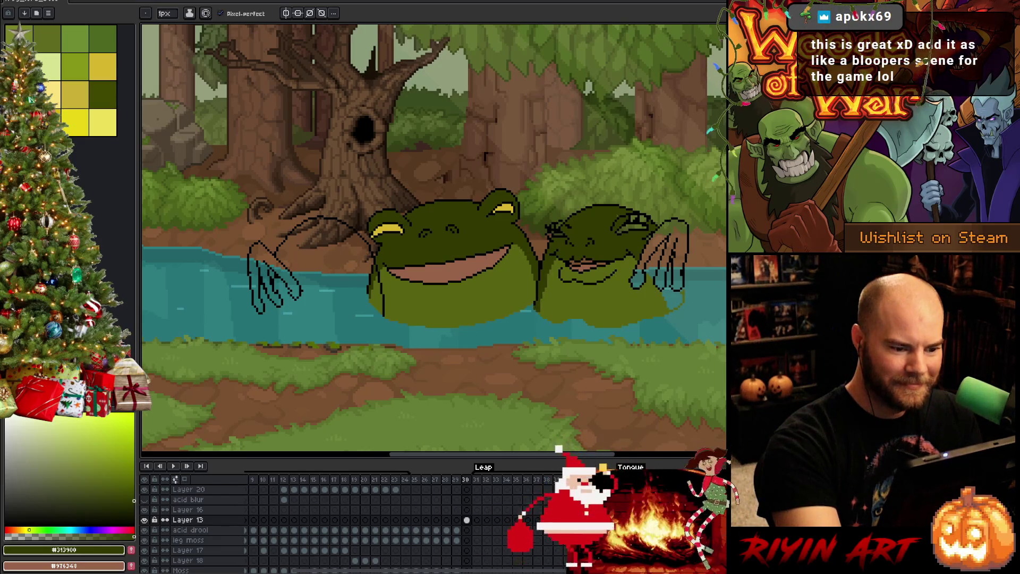
Fill both parts of the right hand with the darker olive green.
{"action": "key", "text": "g"}
{"action": "left_click", "coordinate": [673, 289]}
{"action": "left_click", "coordinate": [656, 260]}
{"action": "key", "text": "b"}
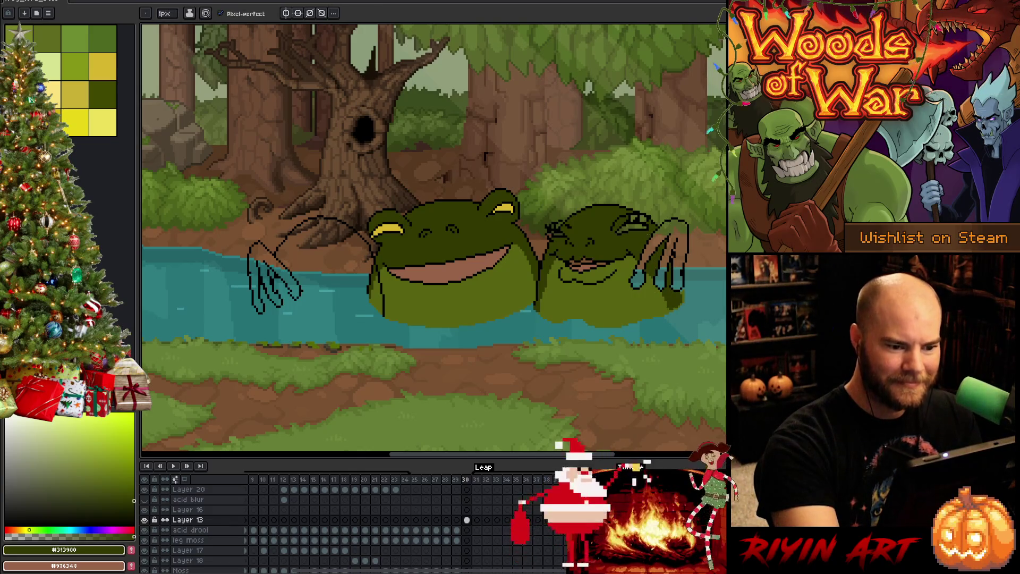
{"action": "key", "text": "g"}
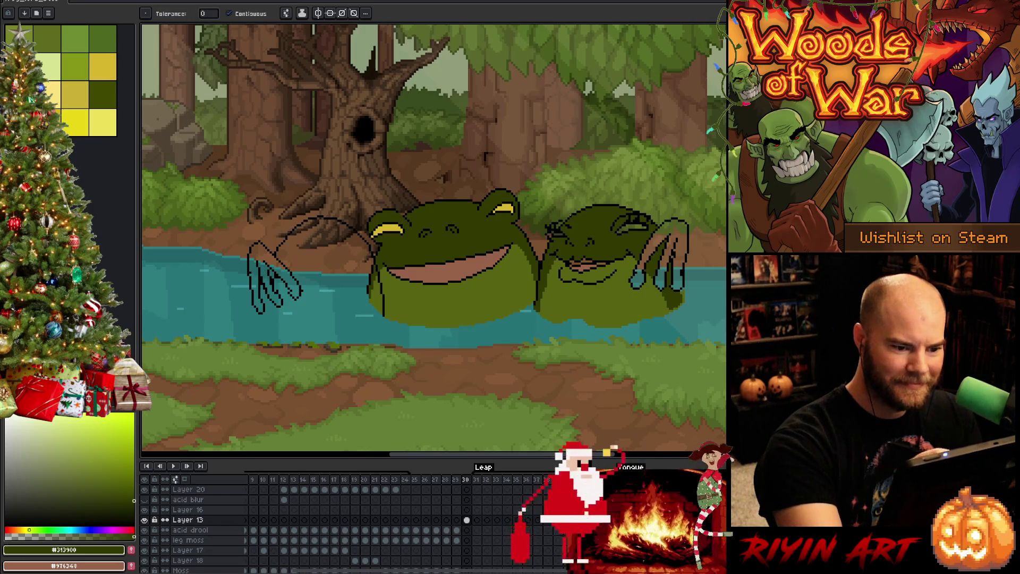
{"action": "key", "text": "b"}
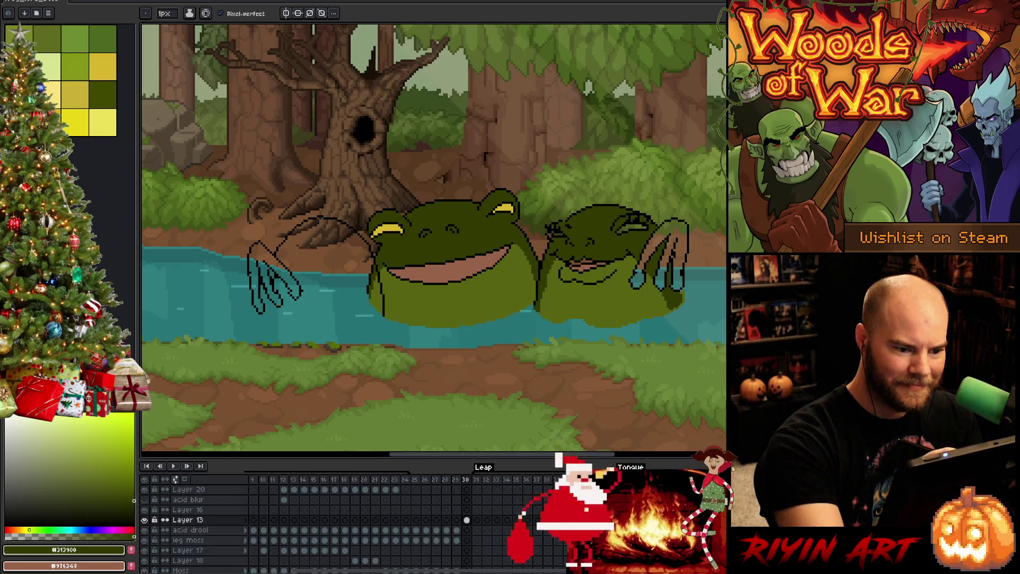
{"action": "key", "text": "g"}
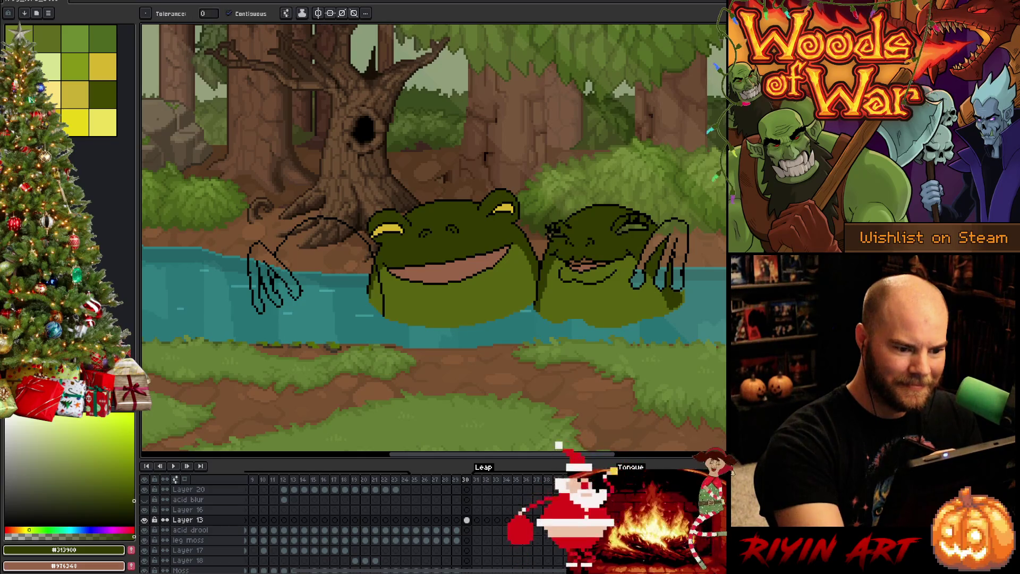
{"action": "key", "text": "b"}
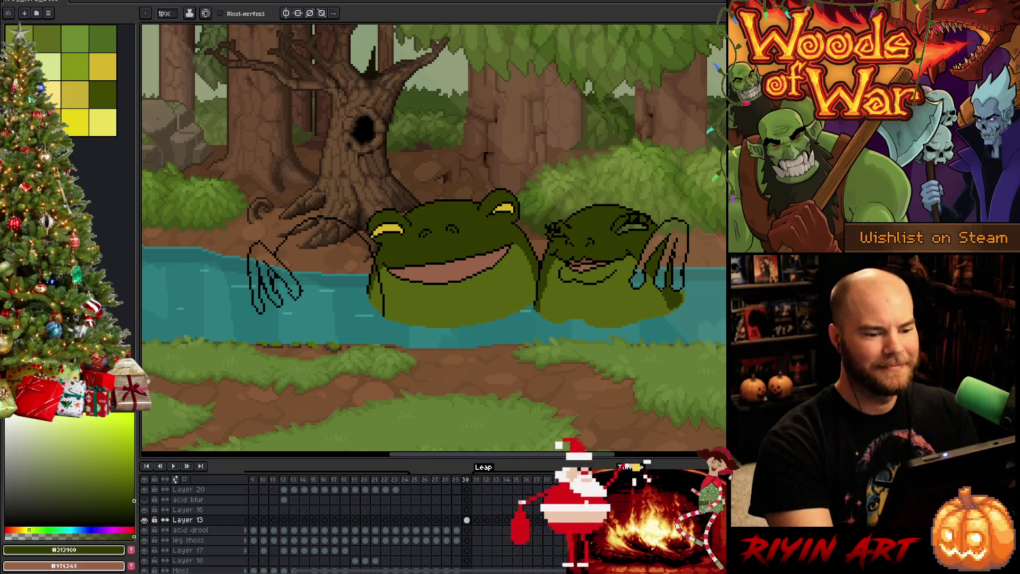
Sample the frog's dark olive, shift its hue toward orange, and fill the right frog's mouth brown.
{"action": "left_click", "coordinate": [103, 66]}
{"action": "key", "text": "g"}
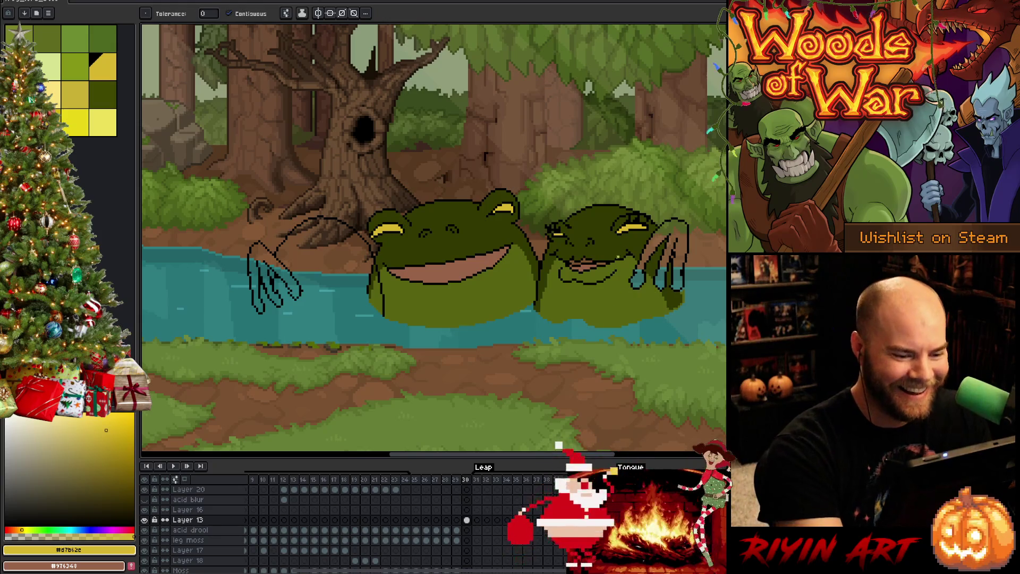
{"action": "key", "text": "i"}
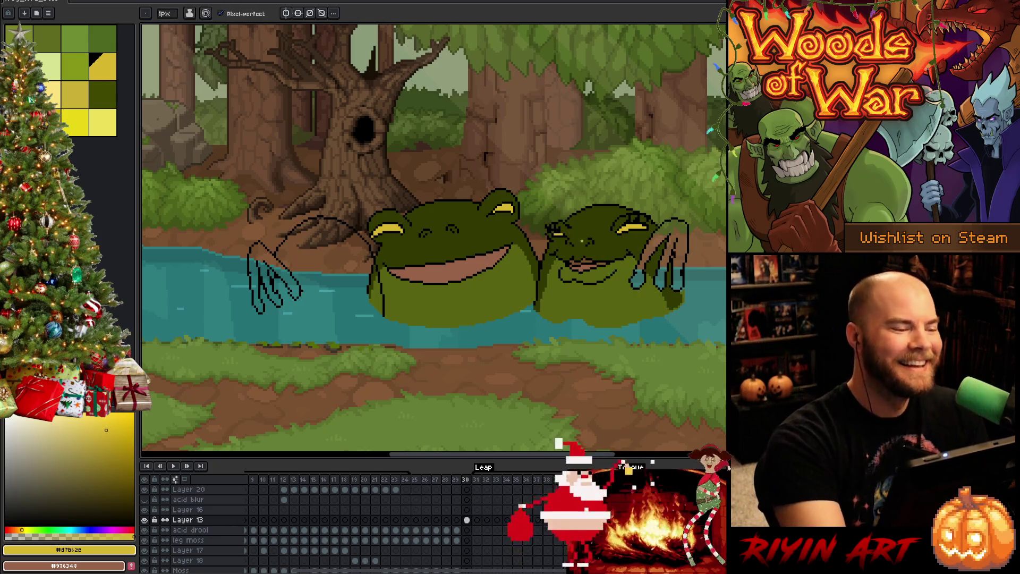
{"action": "left_click", "coordinate": [604, 292]}
{"action": "key", "text": "b"}
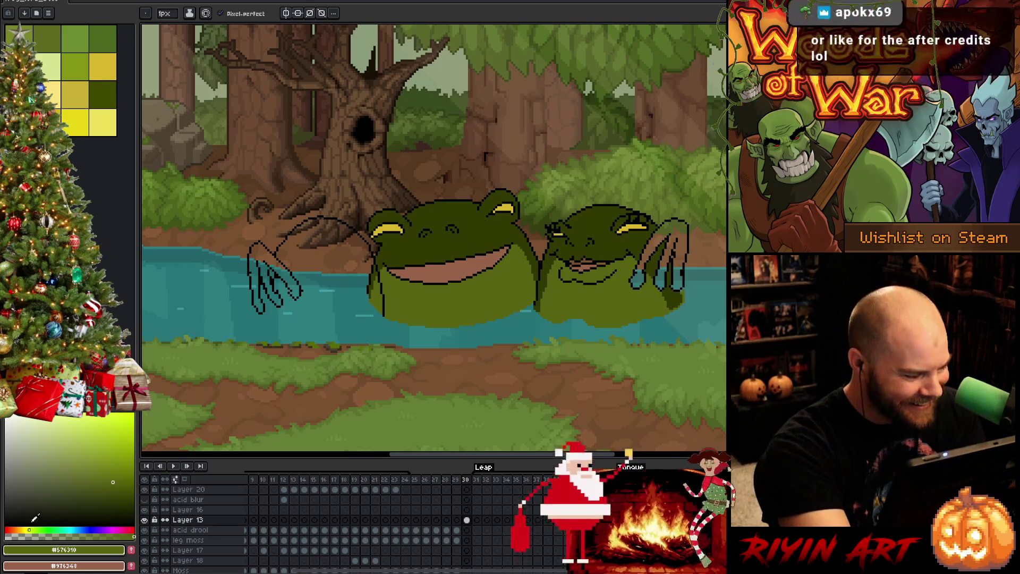
{"action": "left_click", "coordinate": [20, 530]}
{"action": "key", "text": "g"}
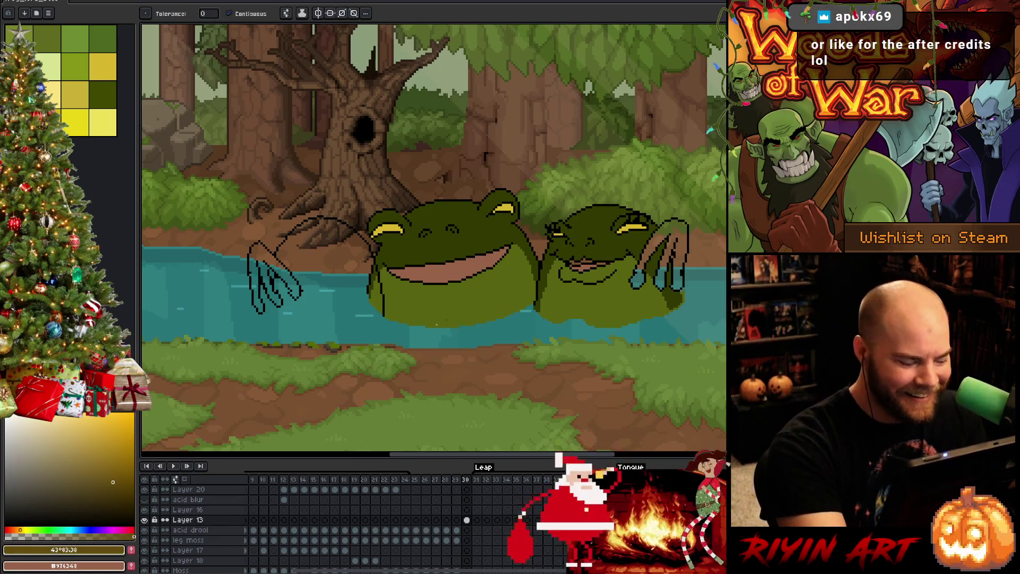
{"action": "left_click", "coordinate": [16, 529]}
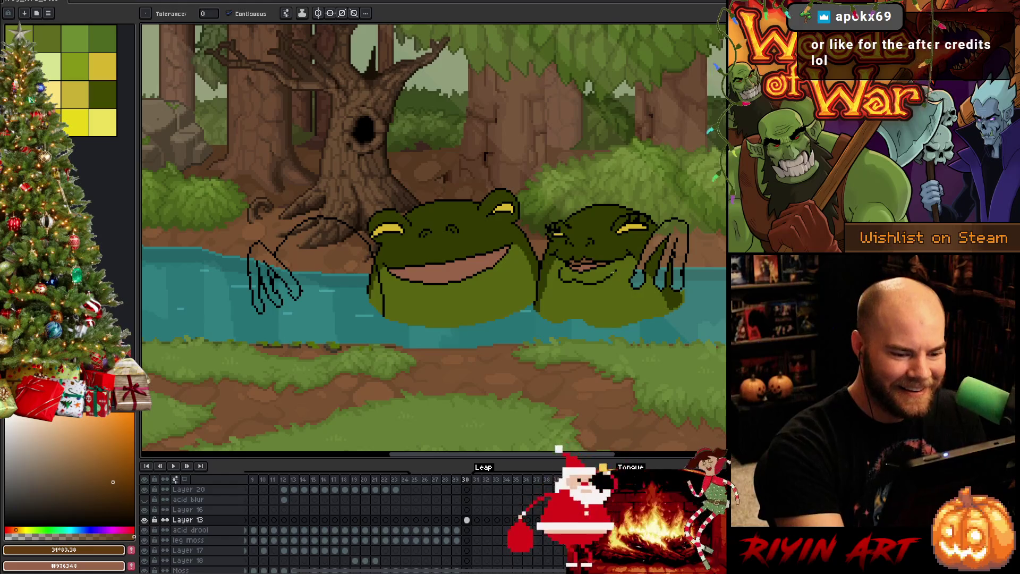
{"action": "key", "text": "b"}
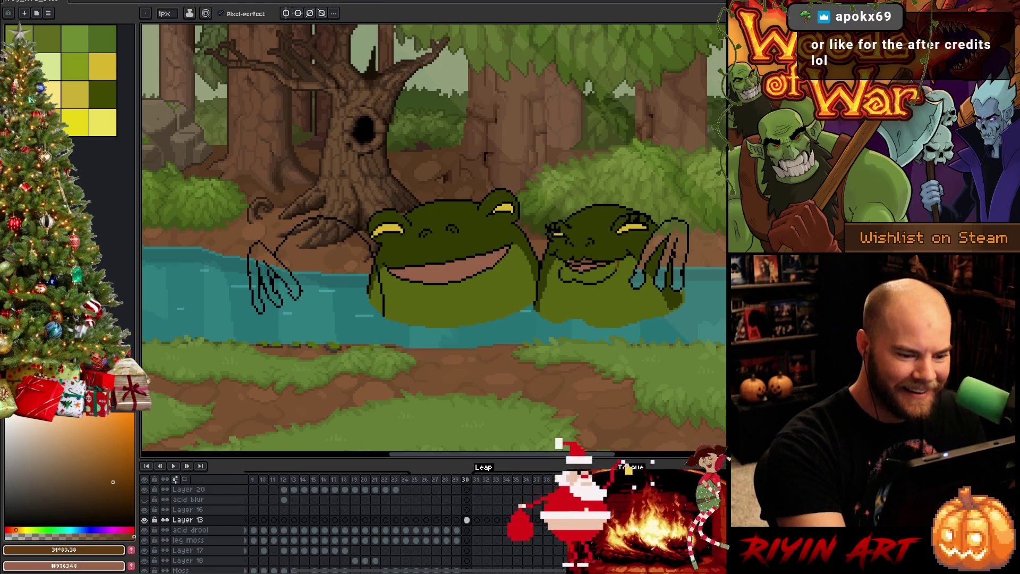
{"action": "key", "text": "g"}
{"action": "left_click", "coordinate": [584, 272]}
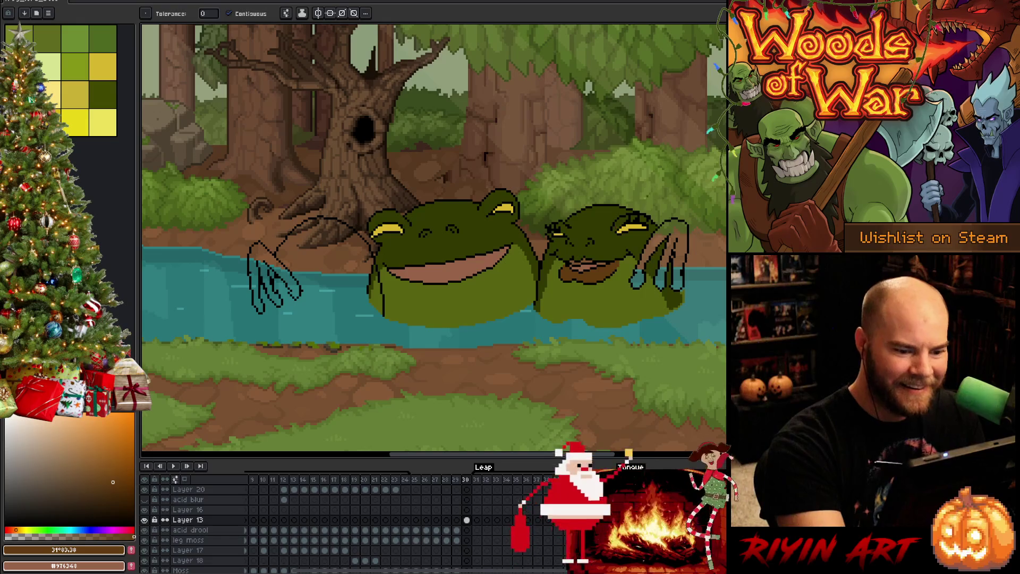
Shift the hue to red and fill the right frog's mouth red, darkening a patch near the top.
{"action": "key", "text": "b"}
{"action": "key", "text": "g"}
{"action": "left_click", "coordinate": [577, 262]}
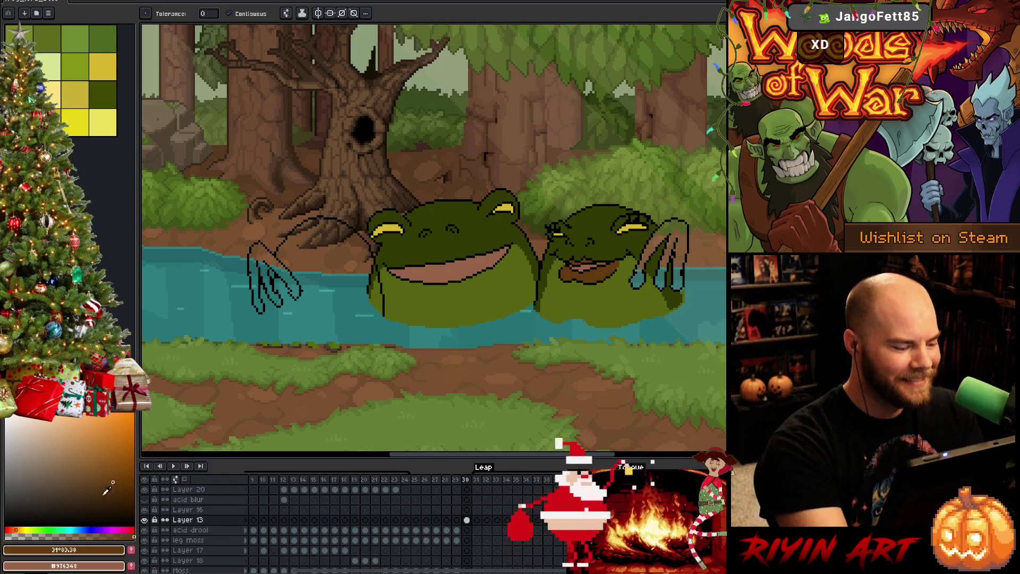
{"action": "left_click_drag", "start_coordinate": [20, 530], "coordinate": [9, 530]}
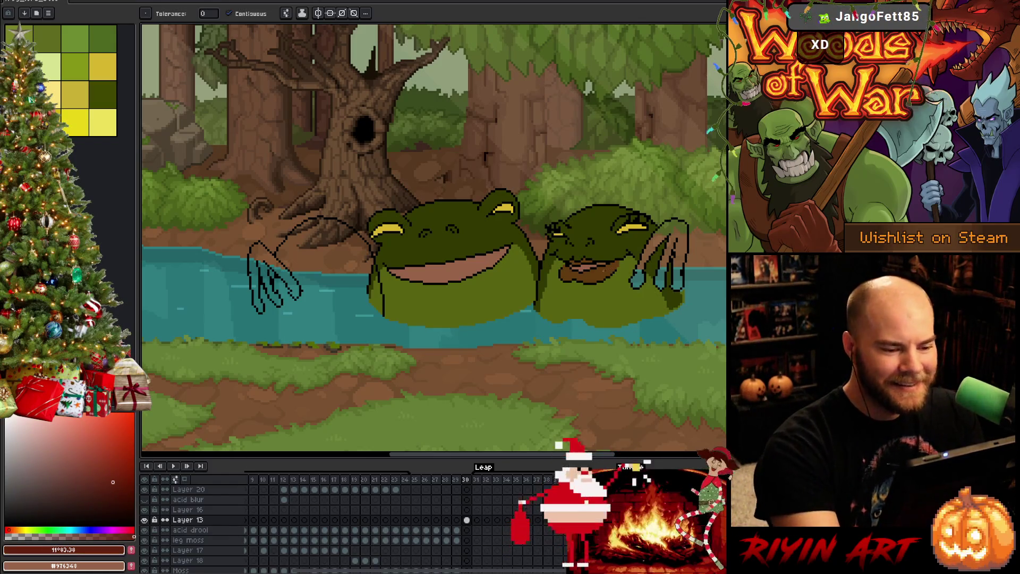
{"action": "left_click", "coordinate": [584, 271]}
{"action": "left_click", "coordinate": [587, 261]}
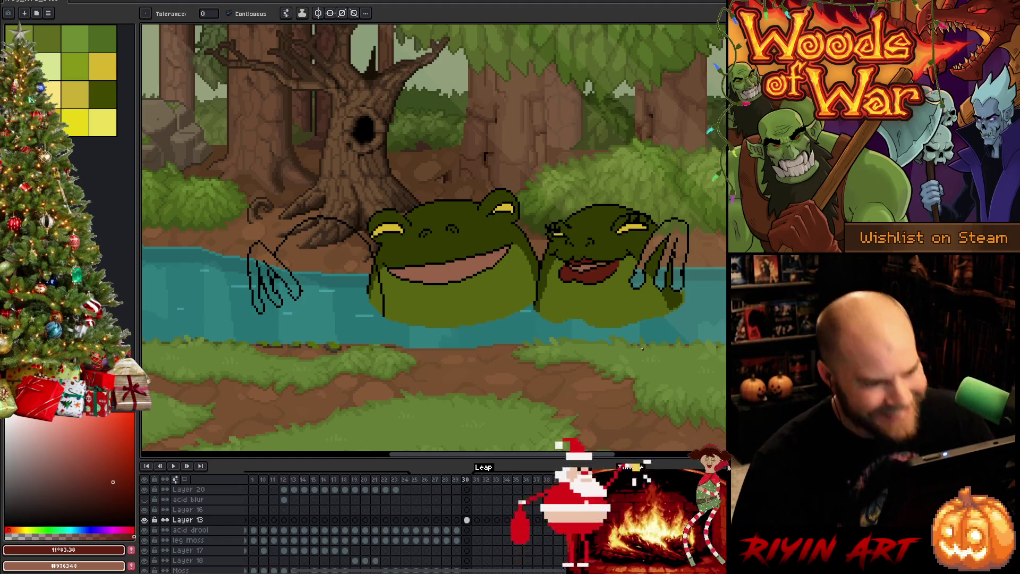
Undo the stray red fill on the left frog, then fill both frogs' hands dark green.
{"action": "key", "text": "h"}
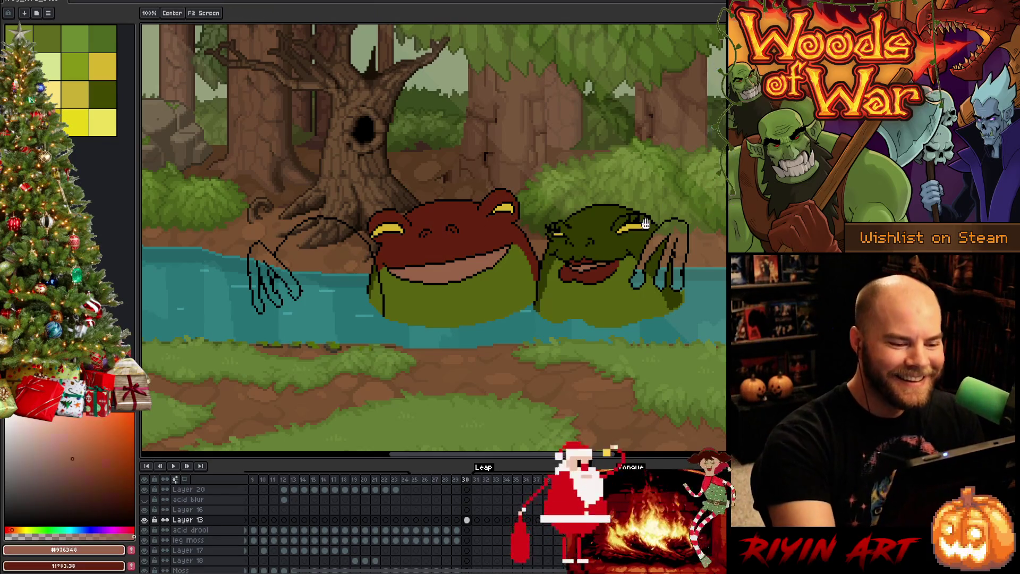
{"action": "key", "text": "ctrl+z"}
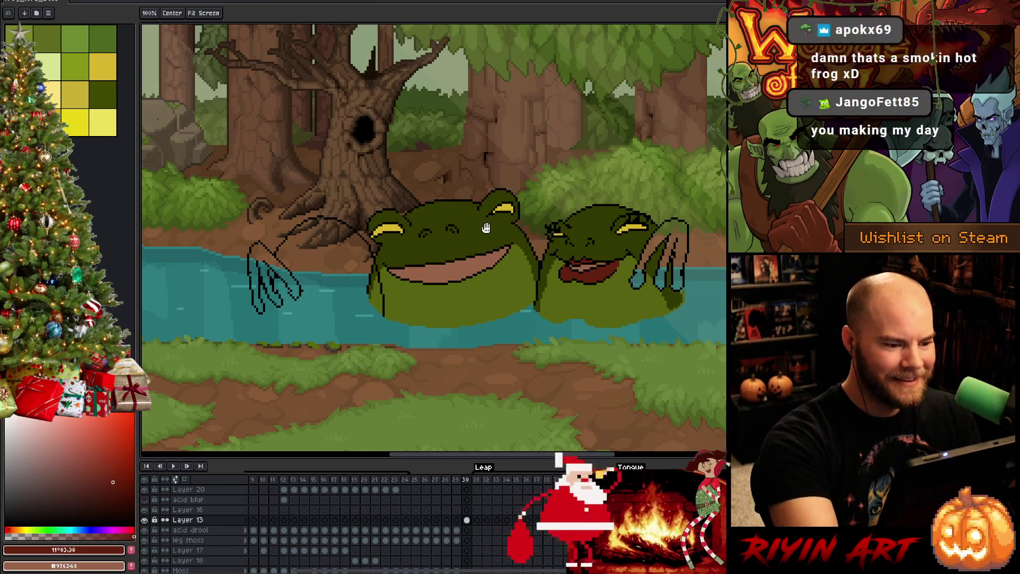
{"action": "key", "text": "b"}
{"action": "left_click", "coordinate": [491, 225], "text": "alt"}
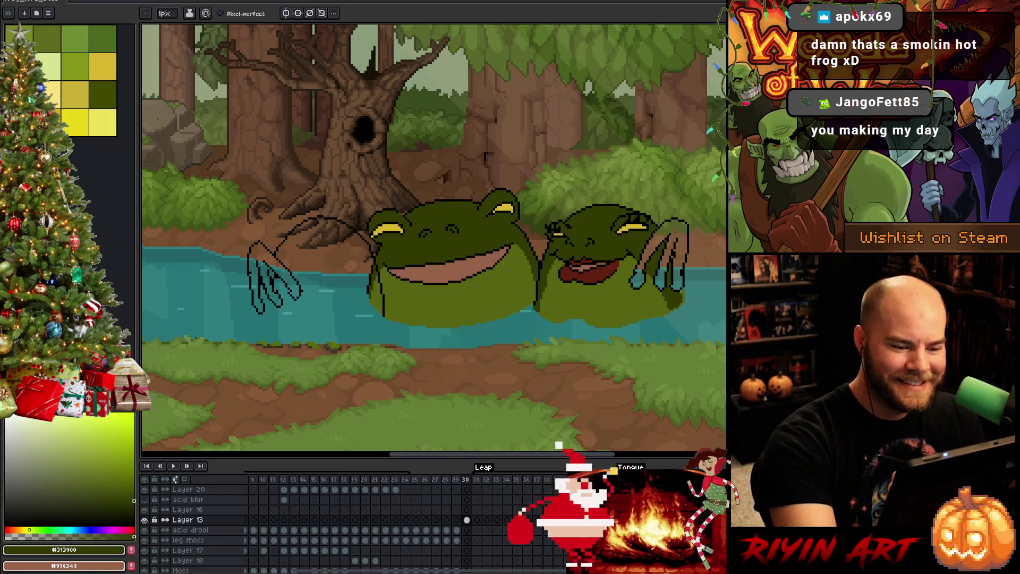
{"action": "key", "text": "g"}
{"action": "left_click", "coordinate": [664, 261]}
{"action": "left_click", "coordinate": [284, 244]}
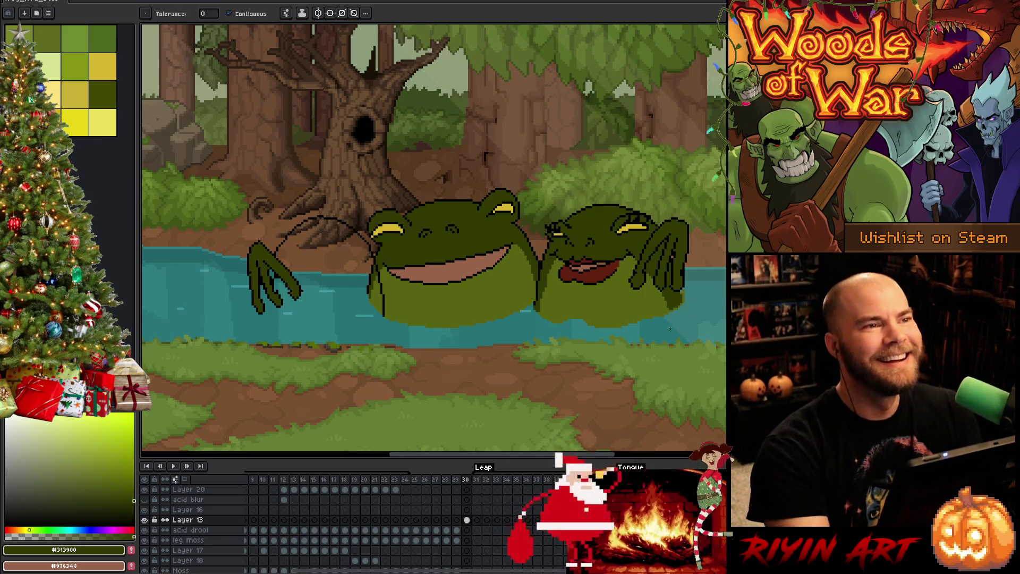
Pan the frogs leftward and sample black from the frog's outline.
{"action": "left_click_drag", "start_coordinate": [660, 316], "coordinate": [599, 313]}
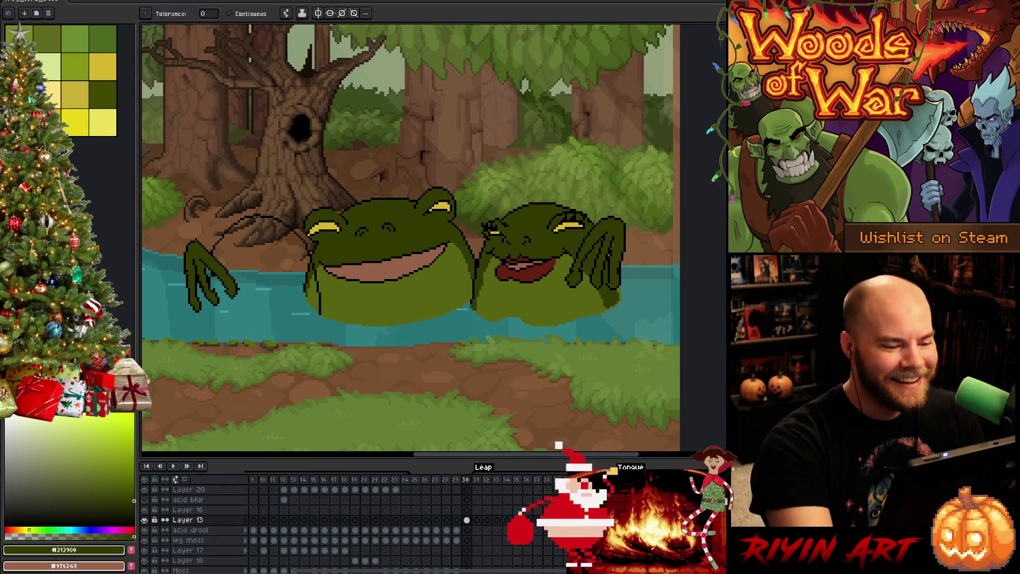
{"action": "key", "text": "m"}
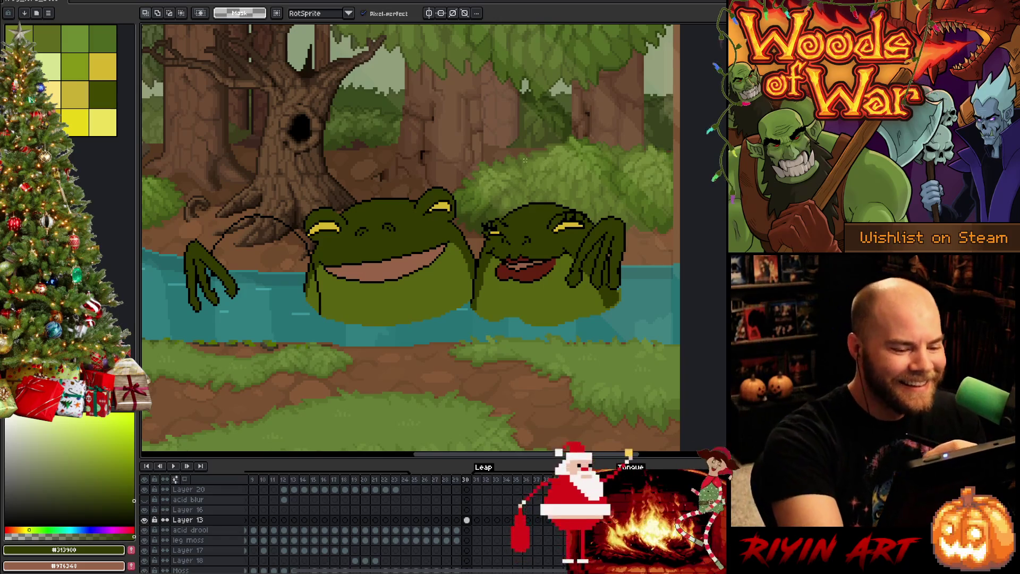
{"action": "key", "text": "b"}
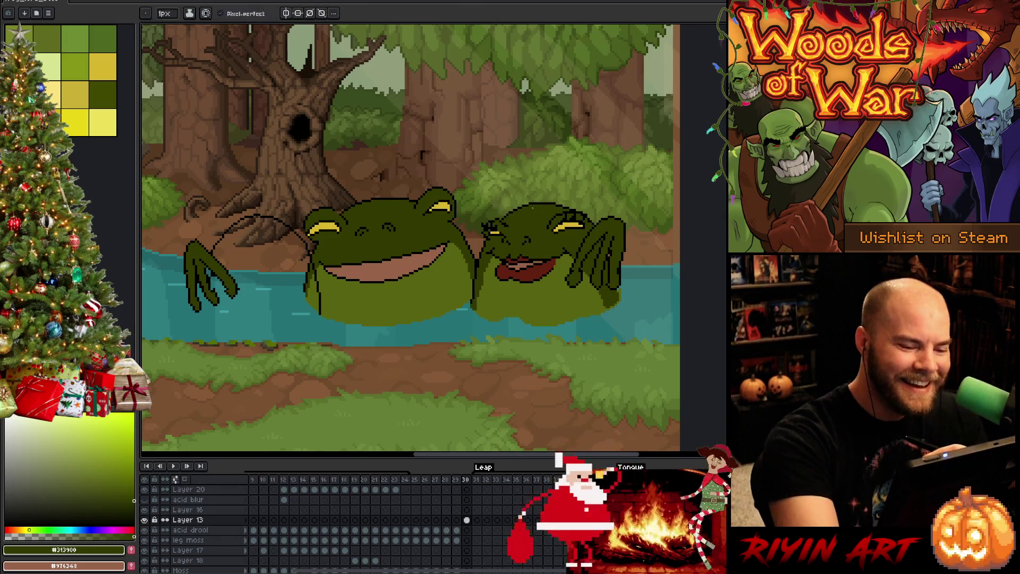
{"action": "left_click", "coordinate": [543, 202], "text": "alt"}
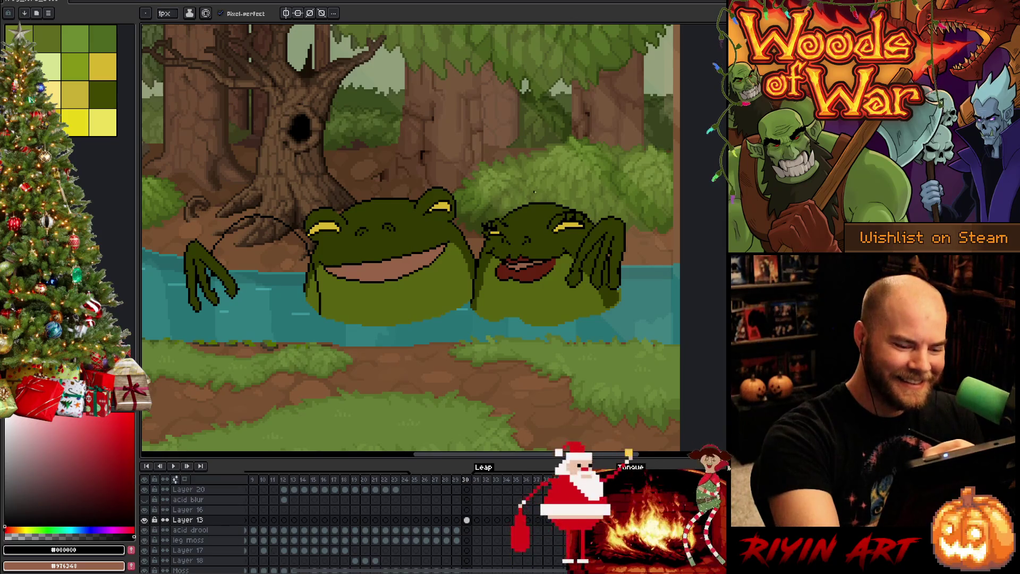
Sketch a bow above the right frog's head, remove it, and draw dark hair strokes instead.
{"action": "mouse_move", "coordinate": [532, 192]}
{"action": "left_mouse_down"}
{"action": "mouse_move", "coordinate": [545, 195]}
{"action": "mouse_move", "coordinate": [531, 189]}
{"action": "mouse_move", "coordinate": [526, 205]}
{"action": "mouse_move", "coordinate": [566, 186]}
{"action": "mouse_move", "coordinate": [550, 207]}
{"action": "left_mouse_up"}
{"action": "key", "text": "ctrl+z"}
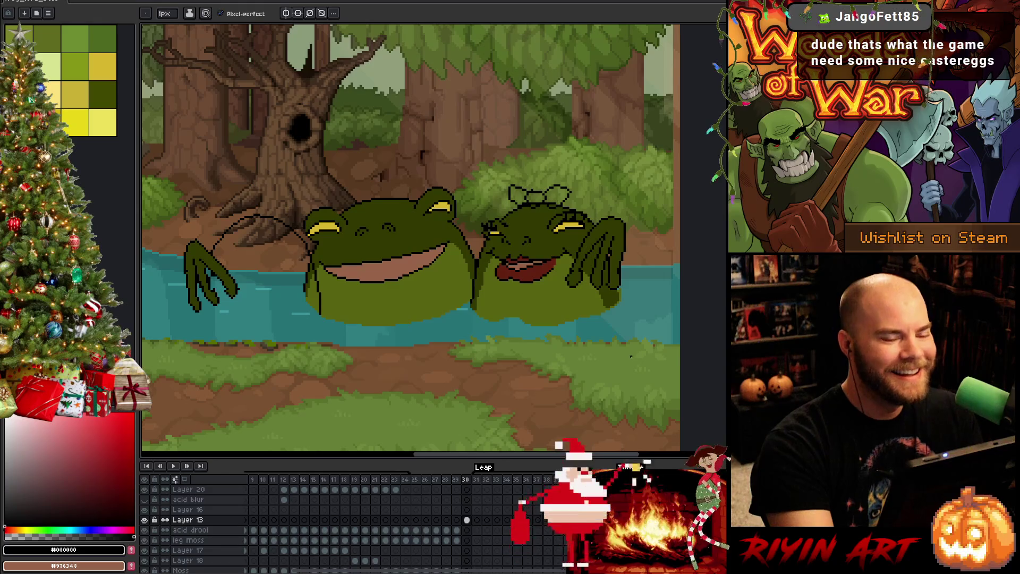
{"action": "left_click", "coordinate": [520, 210]}
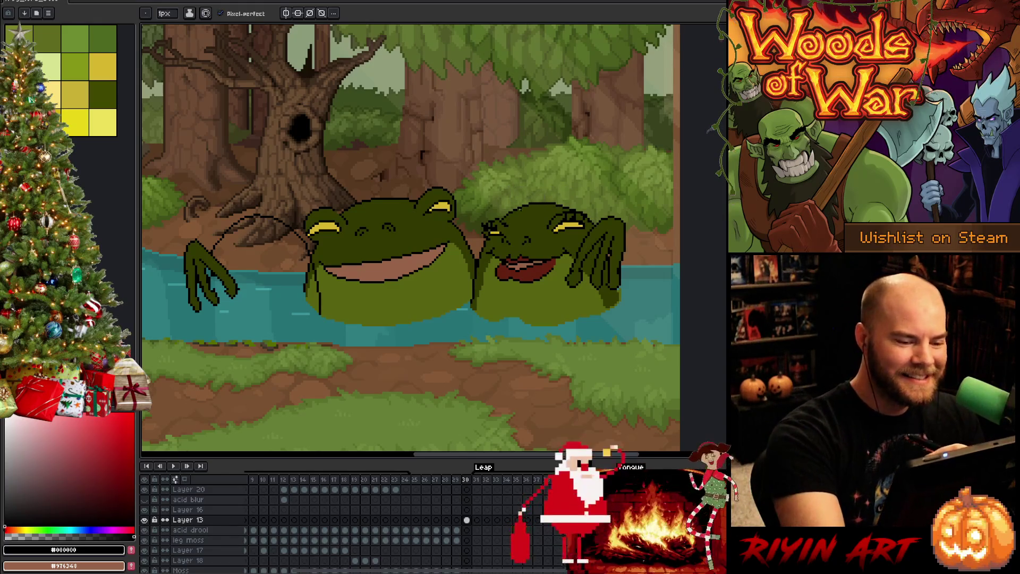
{"action": "mouse_move", "coordinate": [519, 203]}
{"action": "left_mouse_down"}
{"action": "mouse_move", "coordinate": [514, 222]}
{"action": "mouse_move", "coordinate": [535, 201]}
{"action": "mouse_move", "coordinate": [531, 218]}
{"action": "mouse_move", "coordinate": [564, 201]}
{"action": "mouse_move", "coordinate": [549, 198]}
{"action": "mouse_move", "coordinate": [521, 218]}
{"action": "left_mouse_up"}
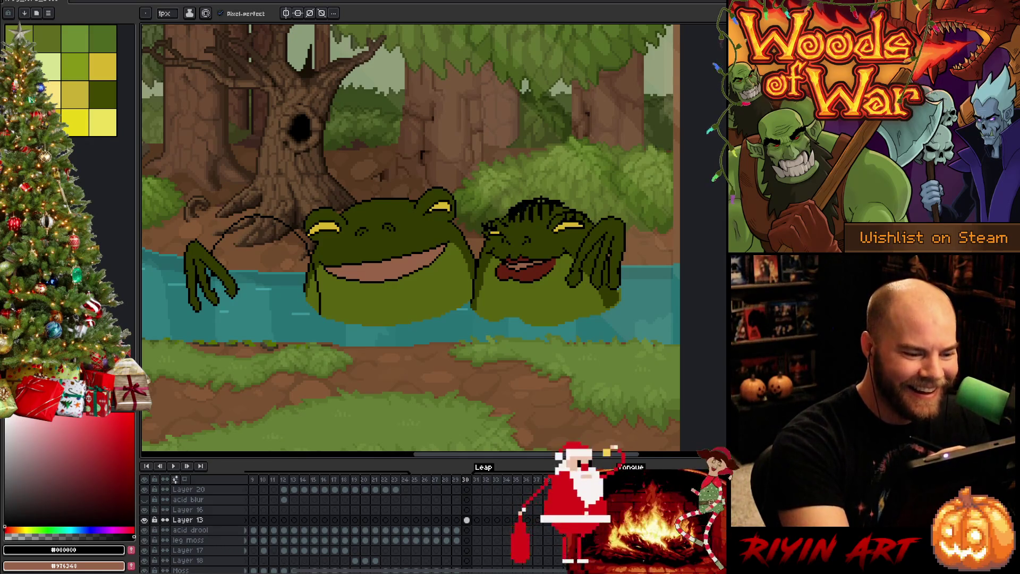